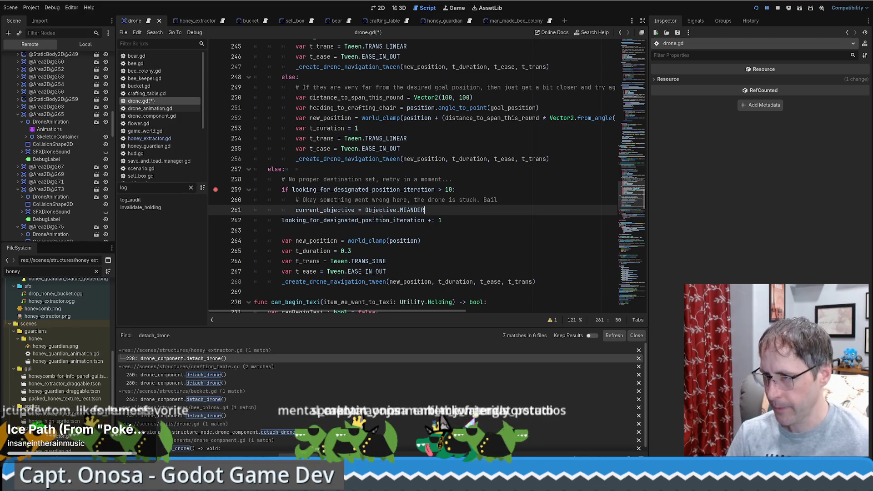
# Find the looking_for_designated_position_iteration counter's declaration and uses in drone.gd
pyautogui.doubleClick(383, 219)
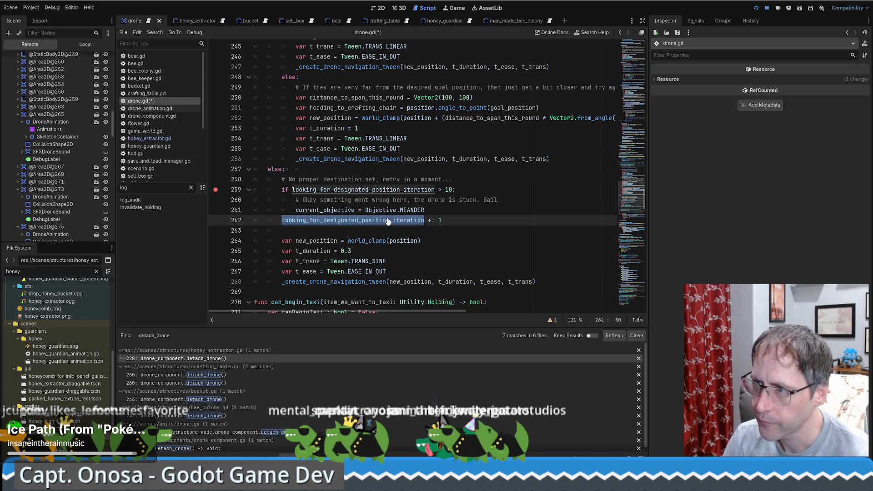
pyautogui.keyDown('ctrl'); pyautogui.click(387, 219); pyautogui.keyUp('ctrl')
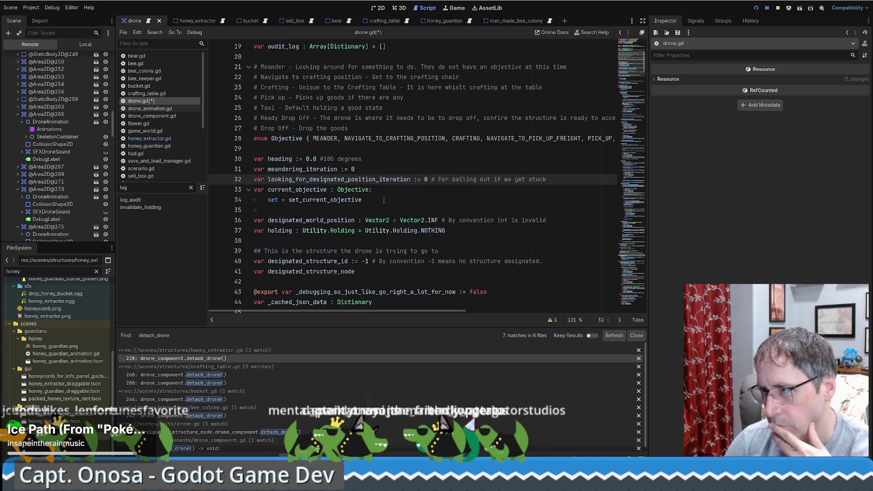
pyautogui.doubleClick(373, 178)
pyautogui.hotkey('ctrl', 'f')
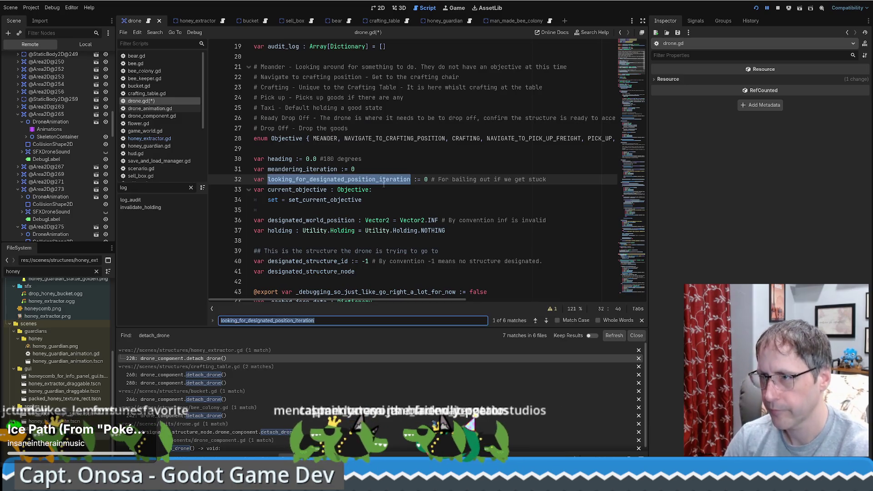
pyautogui.press('Return')
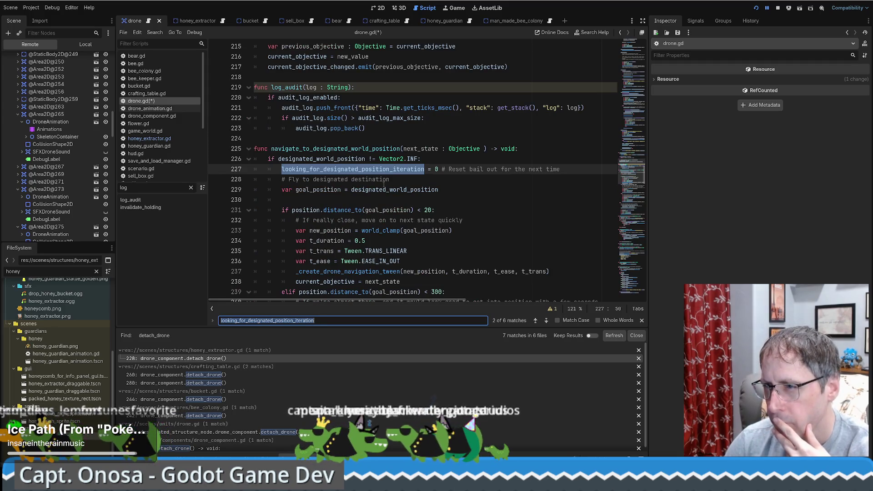
pyautogui.press('Return')
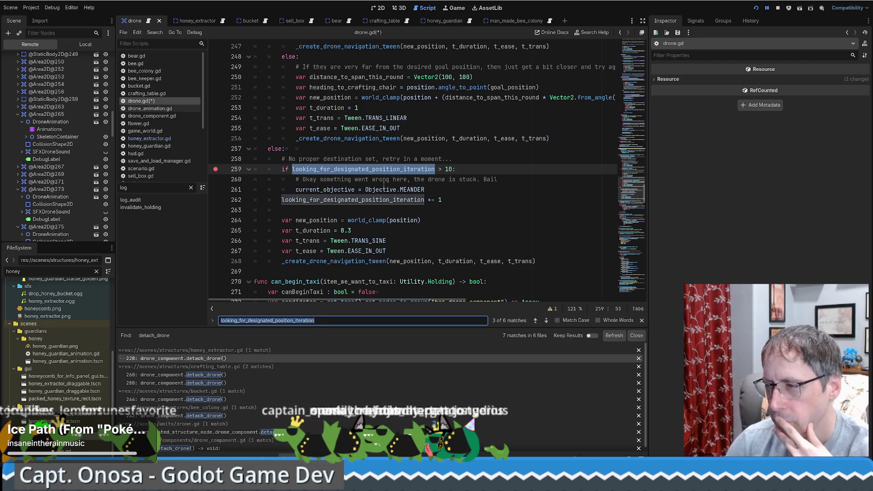
# Move the counter increment line above the over-10 check with Alt+Up
pyautogui.moveTo(477, 193); pyautogui.dragTo(443, 200)
pyautogui.hotkey('alt', 'Up')
pyautogui.hotkey('alt', 'Up')
pyautogui.hotkey('alt', 'Up')
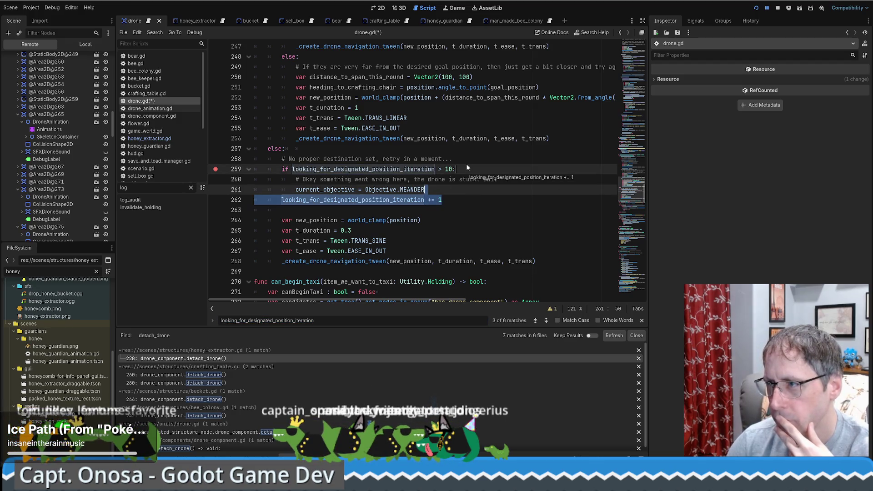
pyautogui.click(467, 161)
# Add a counter reset to 0 right after the MEANDER assignment in the stuck branch
pyautogui.doubleClick(432, 179)
pyautogui.hotkey('ctrl', 'c')
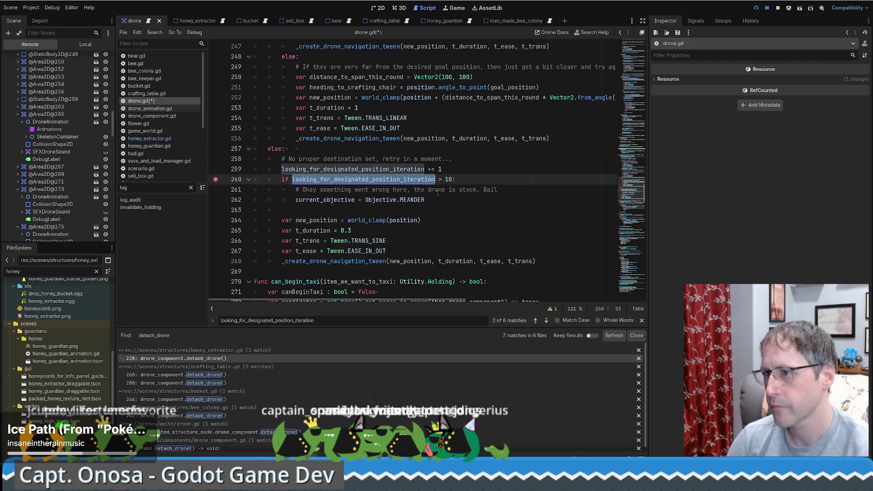
pyautogui.click(438, 196)
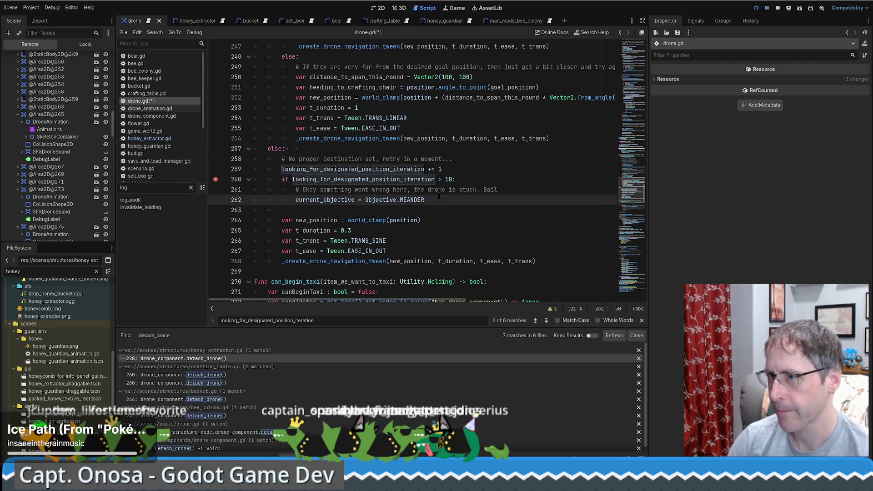
pyautogui.press('Return')
pyautogui.hotkey('ctrl', 'v')
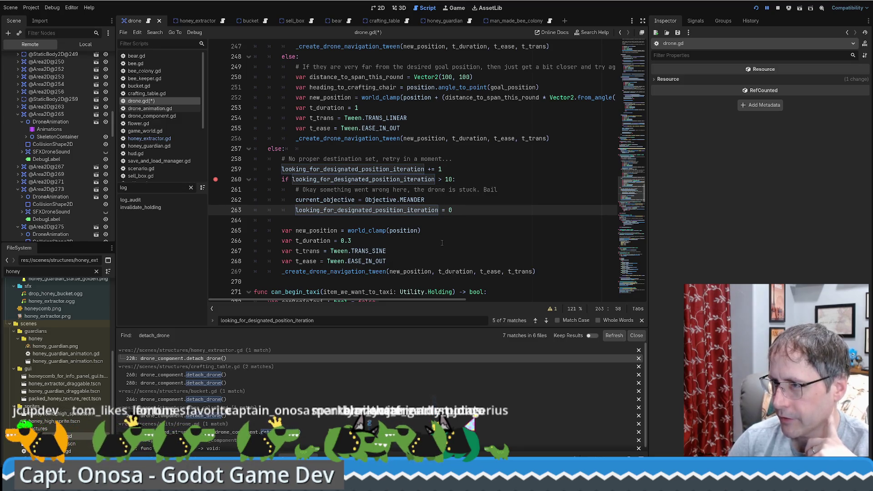
pyautogui.scroll(10, 442, 242)
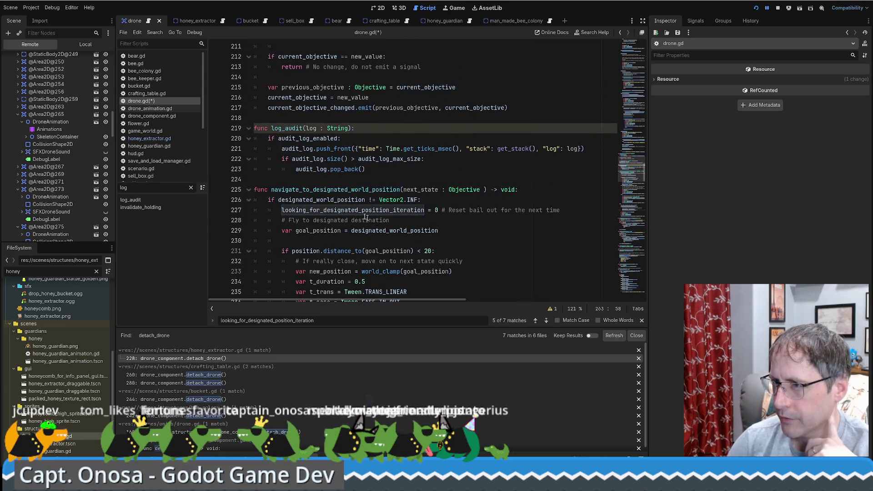
# Search all scripts for designated_world_position and open the honey extractor's match
pyautogui.doubleClick(342, 201)
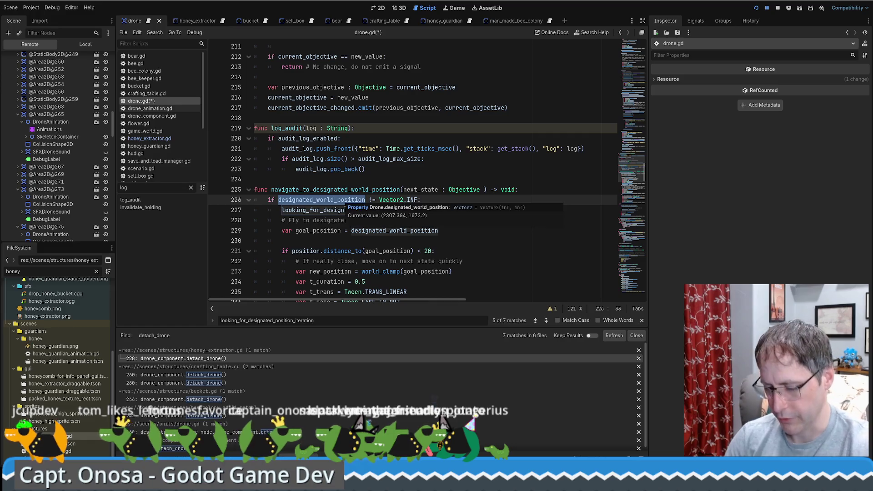
pyautogui.hotkey('ctrl', 'shift', 'f')
pyautogui.press('Return')
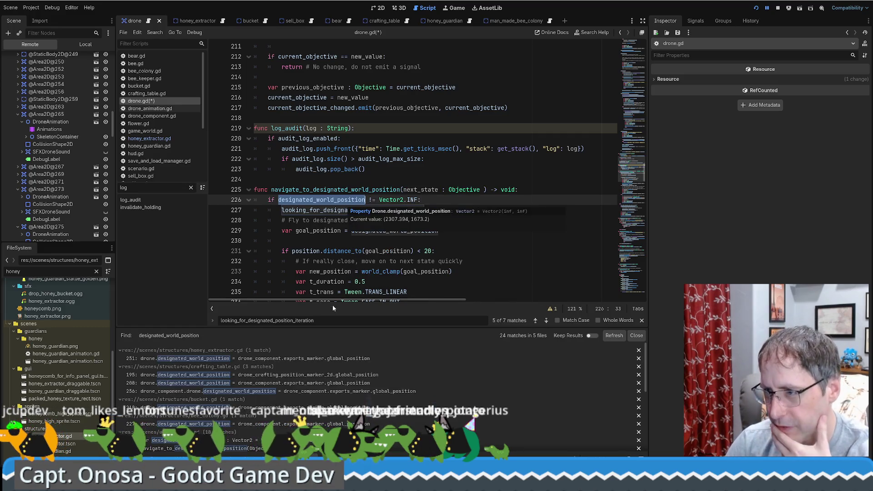
pyautogui.click(255, 359)
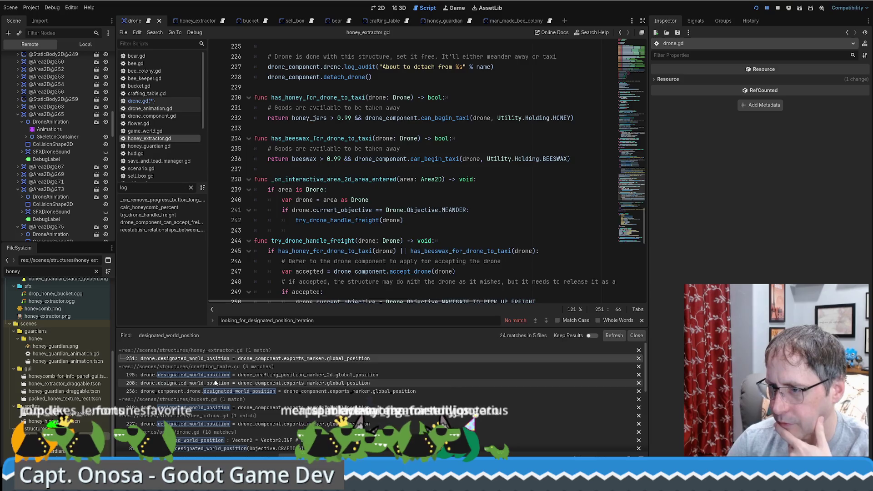
# Review the crafting table and honey extractor matches, then return to drone.gd's navigate function
pyautogui.scroll(-2, 358, 255)
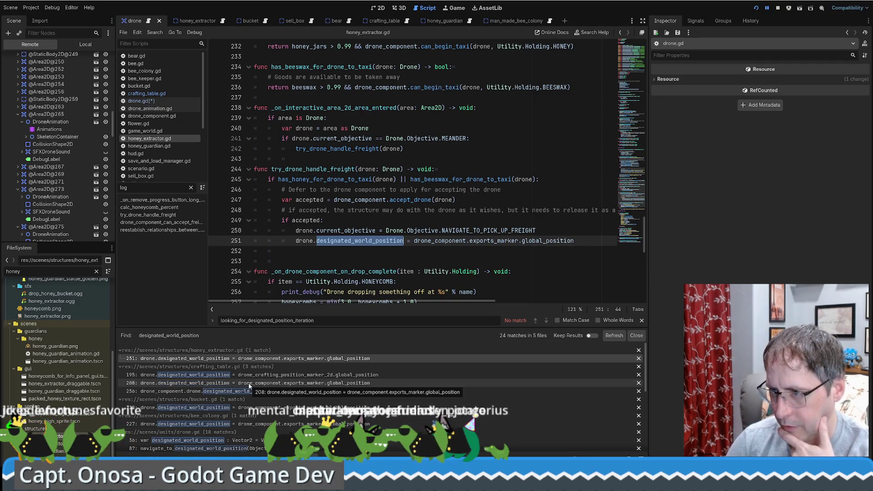
pyautogui.scroll(-2, 248, 383)
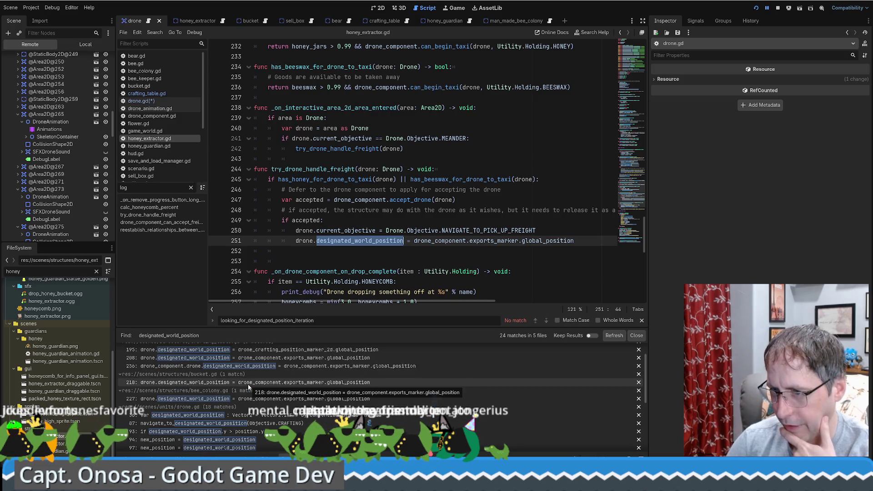
pyautogui.scroll(-5, 247, 385)
pyautogui.scroll(-1, 247, 392)
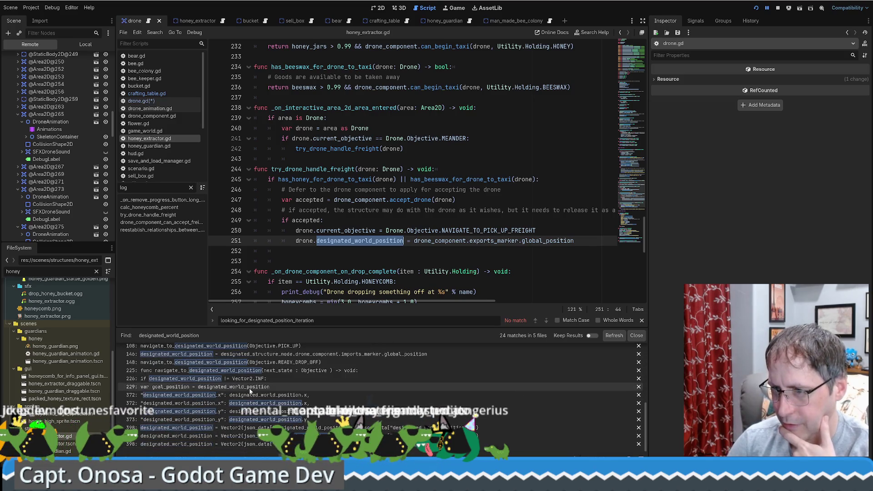
pyautogui.scroll(2, 256, 357)
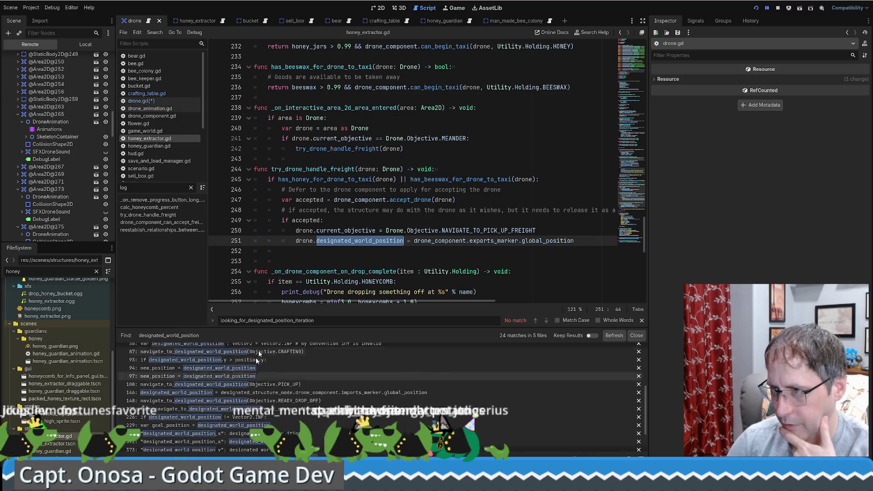
pyautogui.hotkey('alt', 'Left')
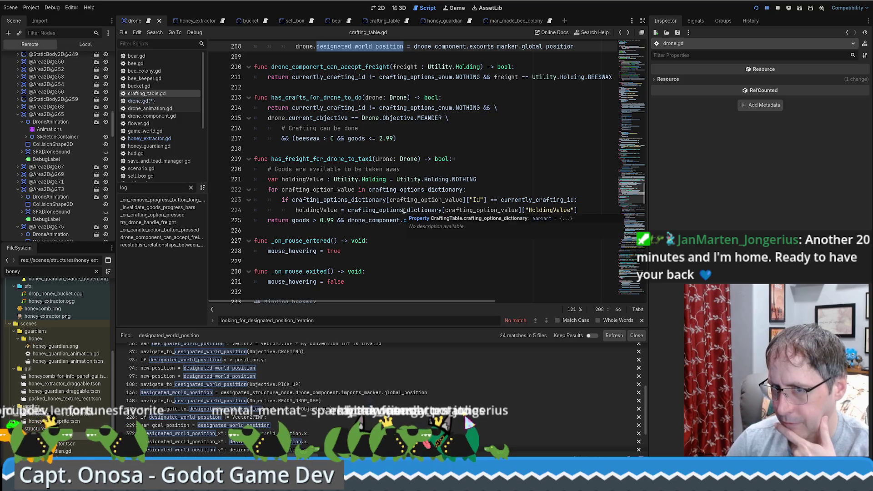
pyautogui.hotkey('alt', 'Right')
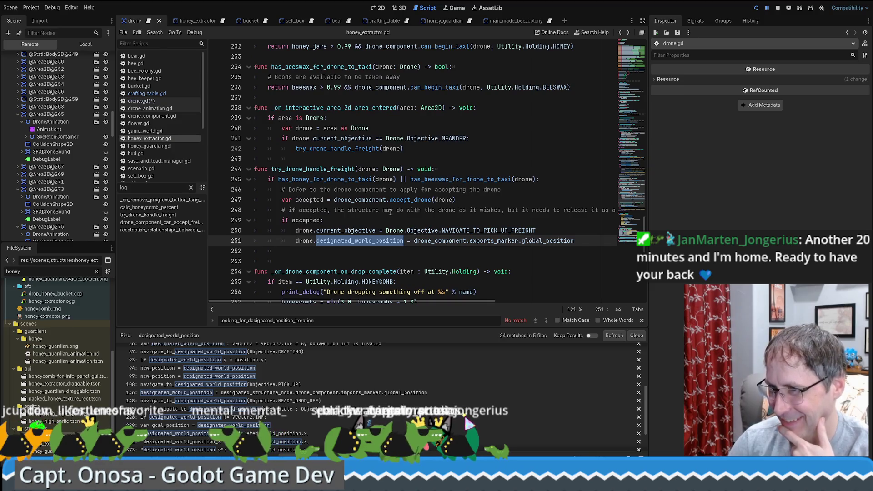
pyautogui.click(367, 220)
pyautogui.scroll(-1, 367, 221)
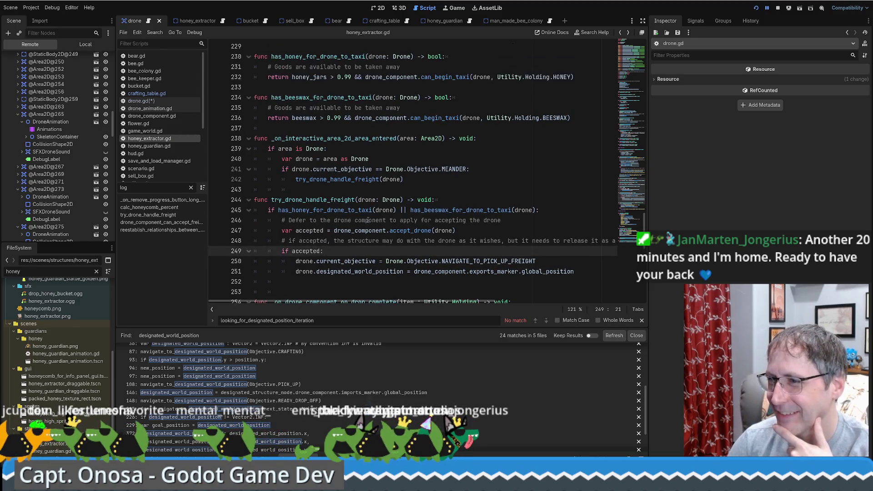
pyautogui.hotkey('alt', 'Left')
pyautogui.hotkey('alt', 'Left')
pyautogui.hotkey('alt', 'Left')
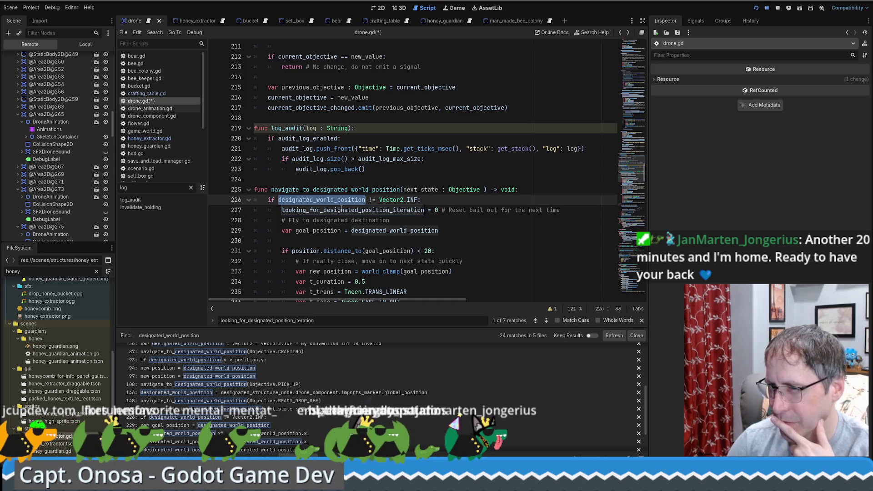
# Move the breakpoint onto the looking_for_designated_position_iteration += 1 line
pyautogui.doubleClick(341, 209)
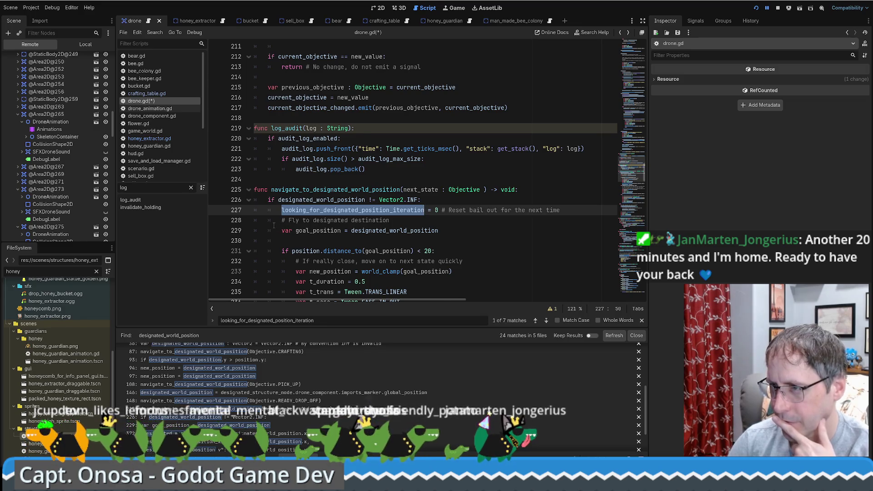
pyautogui.scroll(-15, 275, 225)
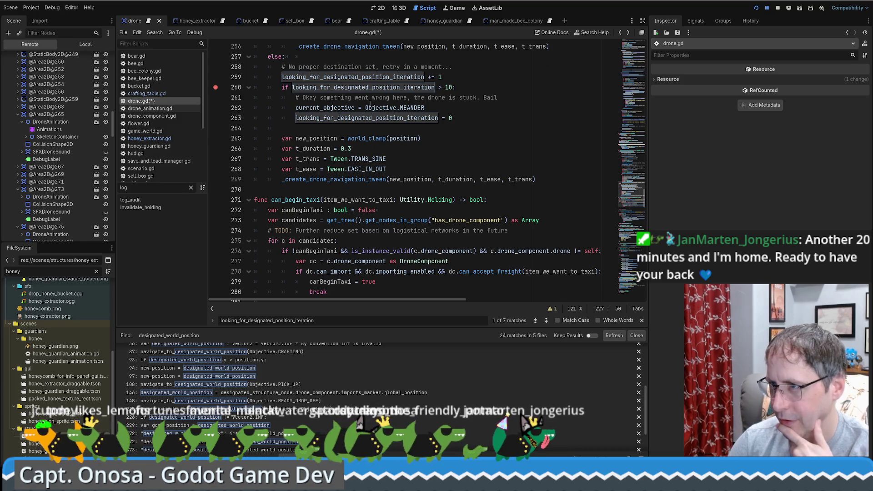
pyautogui.moveTo(328, 89)
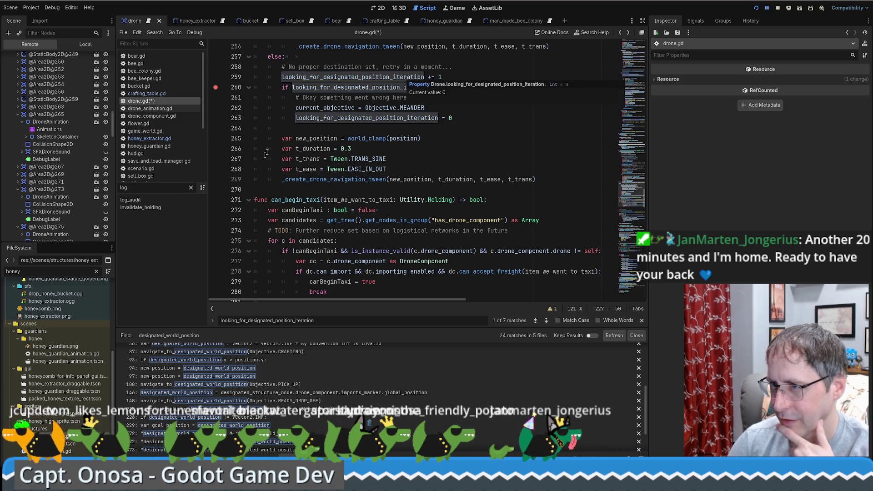
pyautogui.scroll(12, 418, 162)
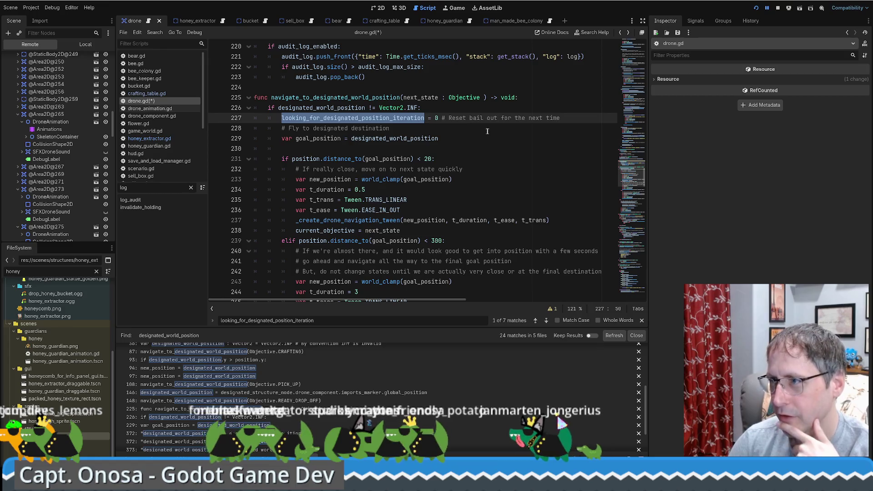
pyautogui.scroll(-8, 346, 172)
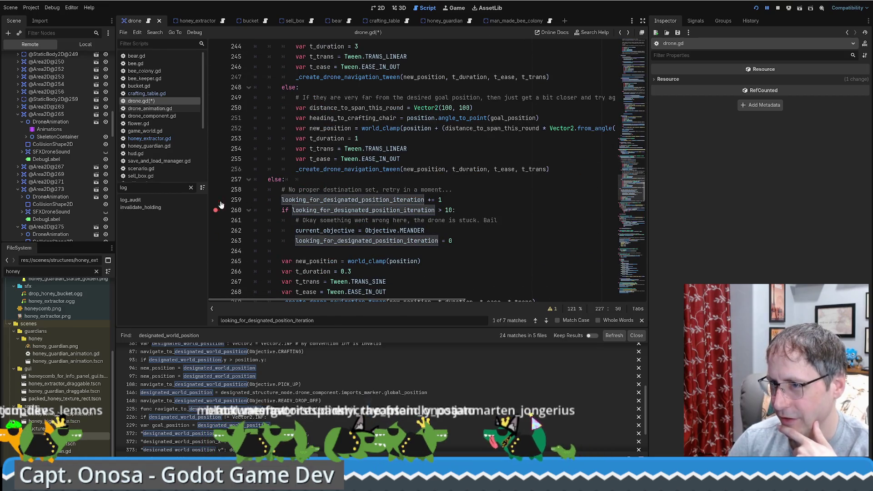
pyautogui.click(216, 200)
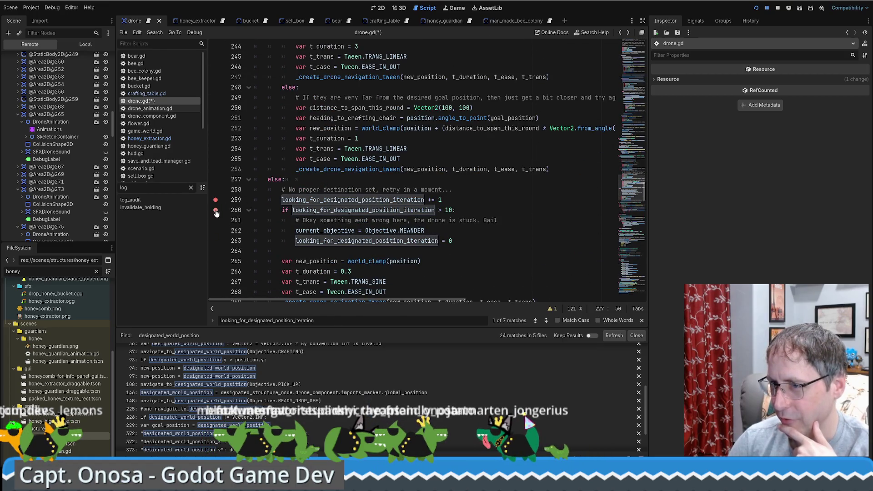
pyautogui.click(463, 191)
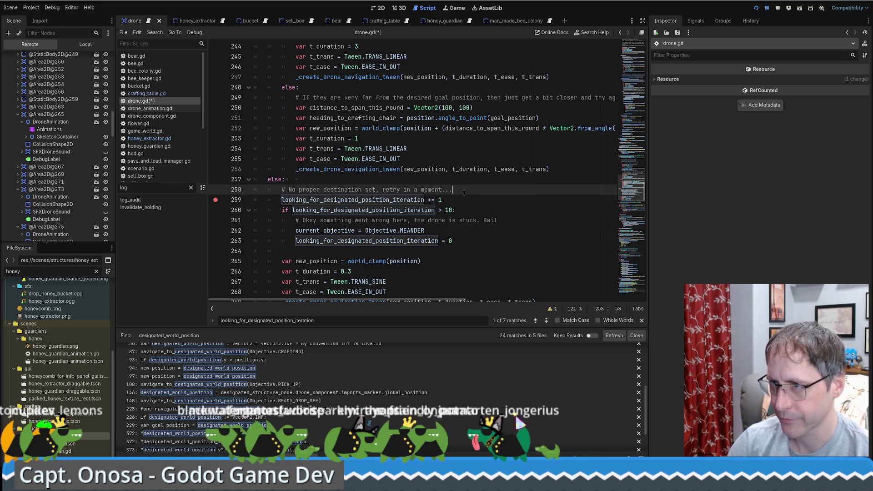
# Write the two-line '# Note to self, do I ever hit this breakpoint?' comment, ending 'it would be good to know'
pyautogui.press('Return')
pyautogui.press('Return')
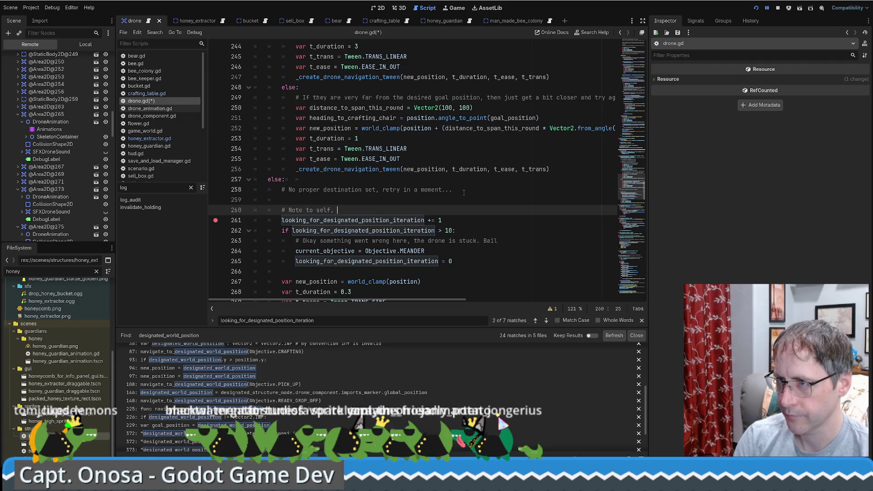
pyautogui.press('BackSpace')
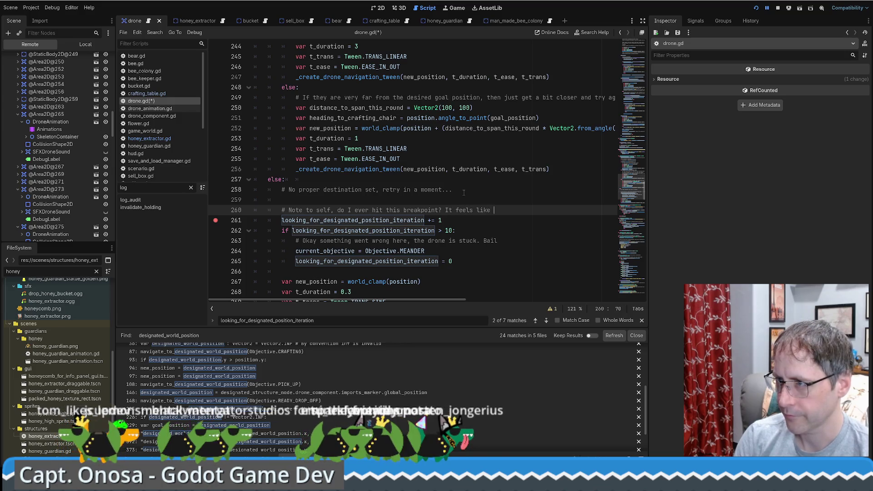
pyautogui.press('Return')
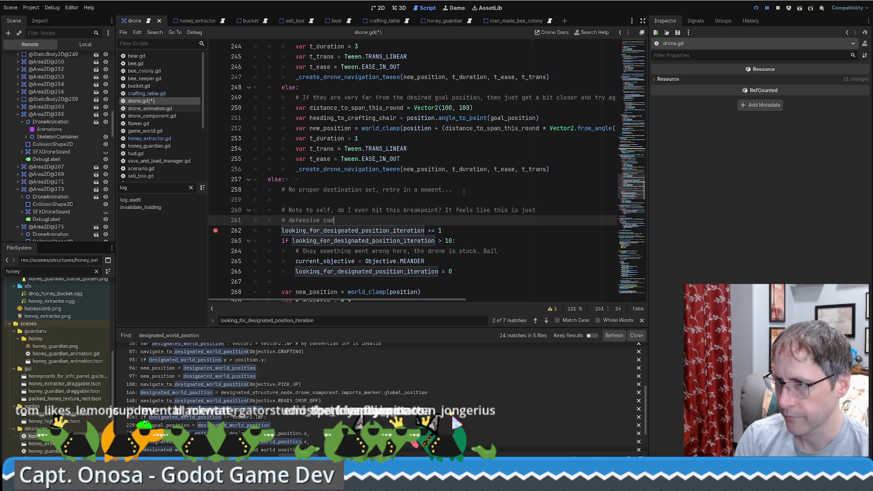
pyautogui.write('ing but if we do hit ')
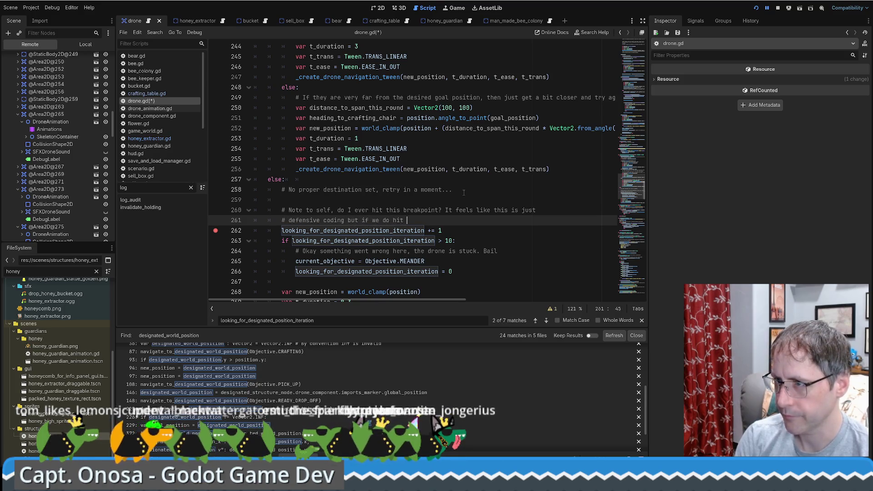
pyautogui.write("this line of code, that'")
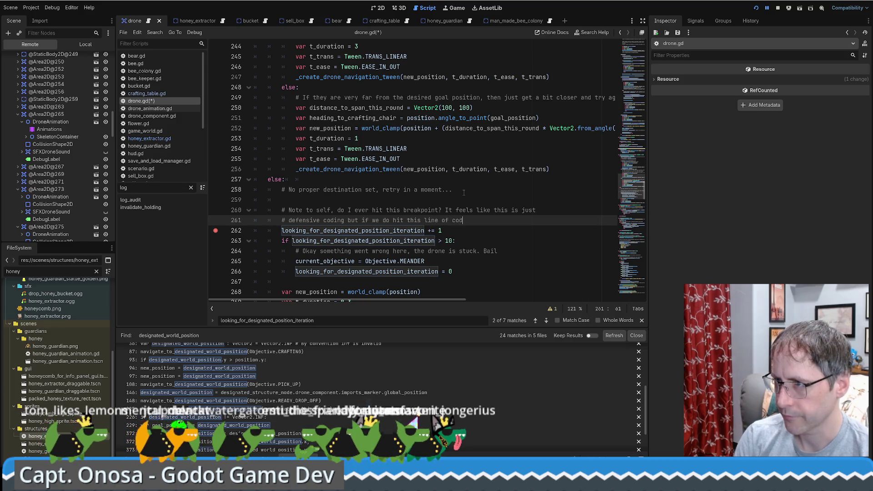
pyautogui.press('BackSpace')
pyautogui.press('BackSpace')
pyautogui.press('BackSpace')
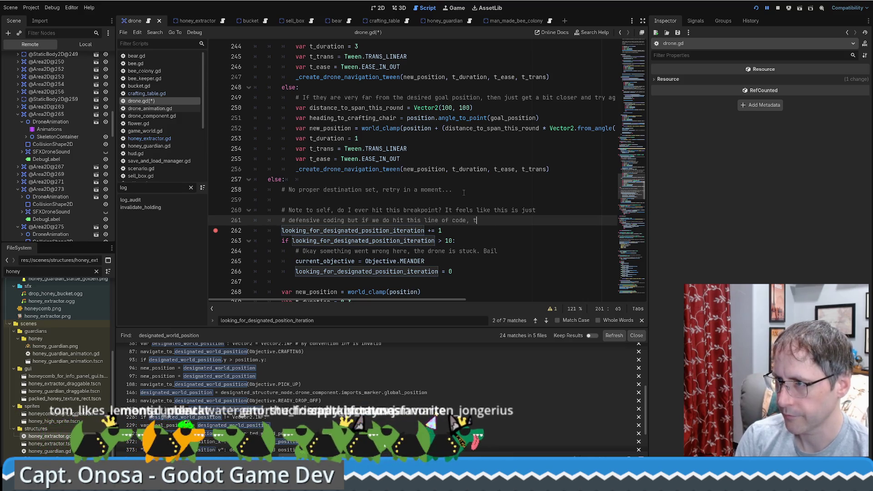
pyautogui.write('it would be good to kjno')
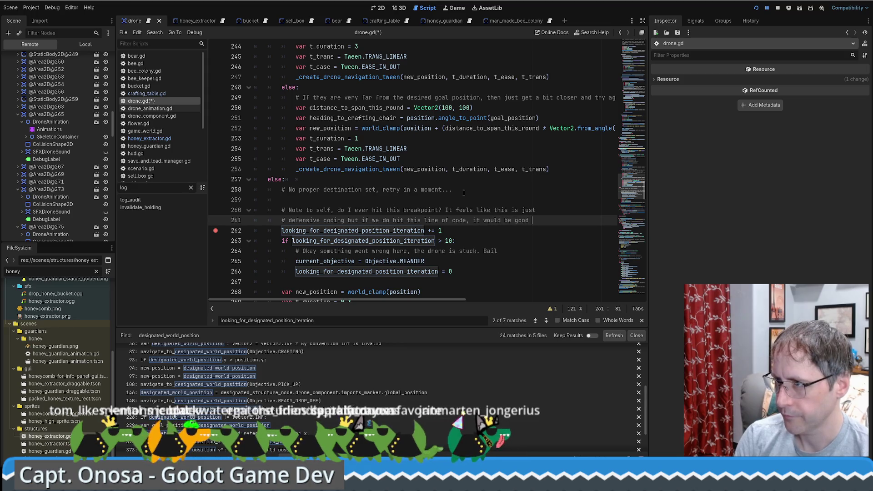
pyautogui.press('BackSpace')
pyautogui.press('BackSpace')
pyautogui.press('BackSpace')
pyautogui.write('n')
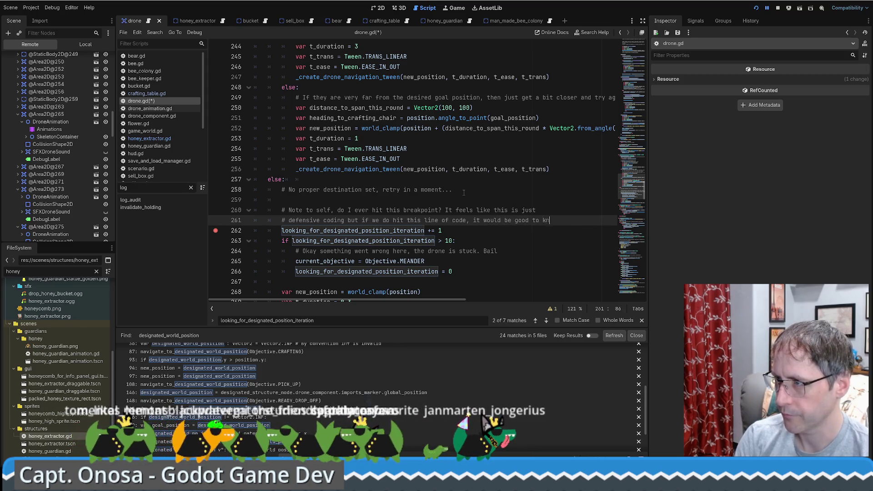
pyautogui.write('ow why')
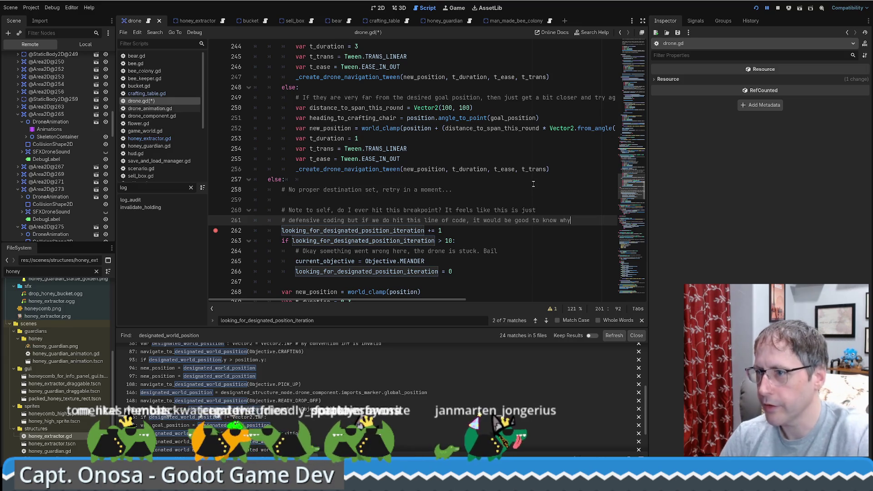
pyautogui.scroll(4, 508, 190)
pyautogui.scroll(5, 509, 190)
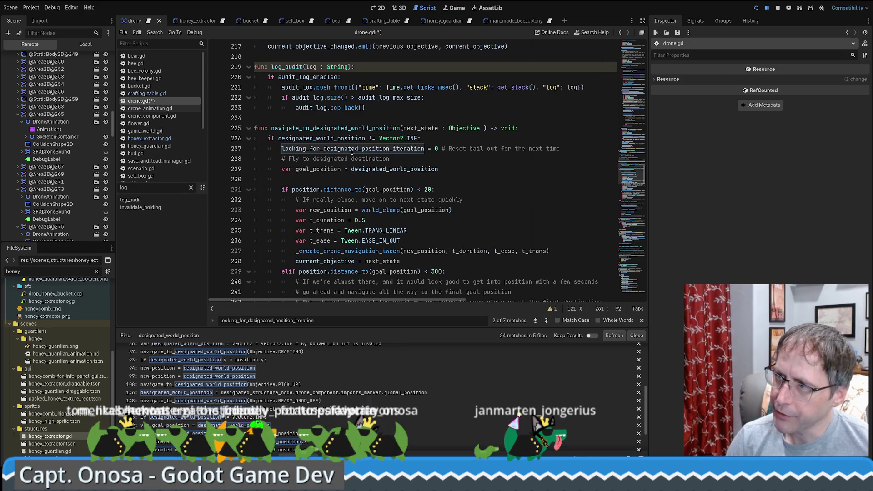
# Review navigate_to_designated_world_position, highlighting next_state and the _create_drone_navigation_tween call
pyautogui.moveTo(305, 189); pyautogui.dragTo(421, 189)
pyautogui.scroll(-1, 423, 187)
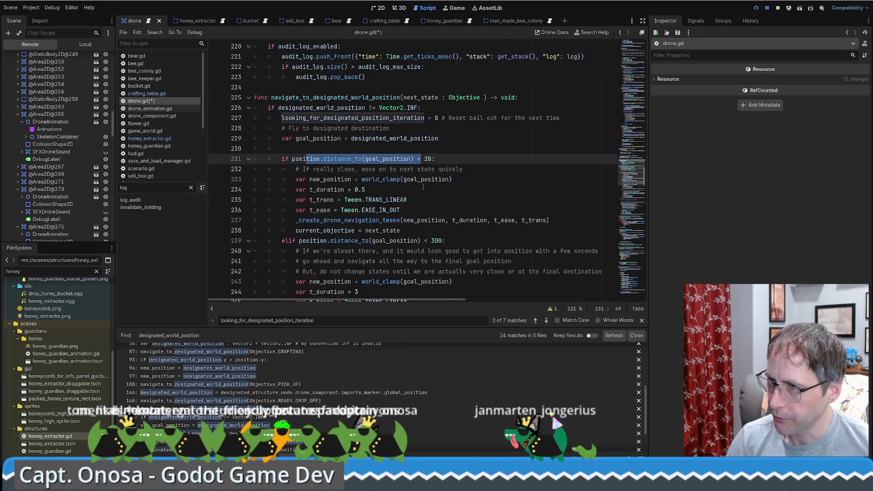
pyautogui.doubleClick(383, 231)
pyautogui.scroll(-4, 409, 218)
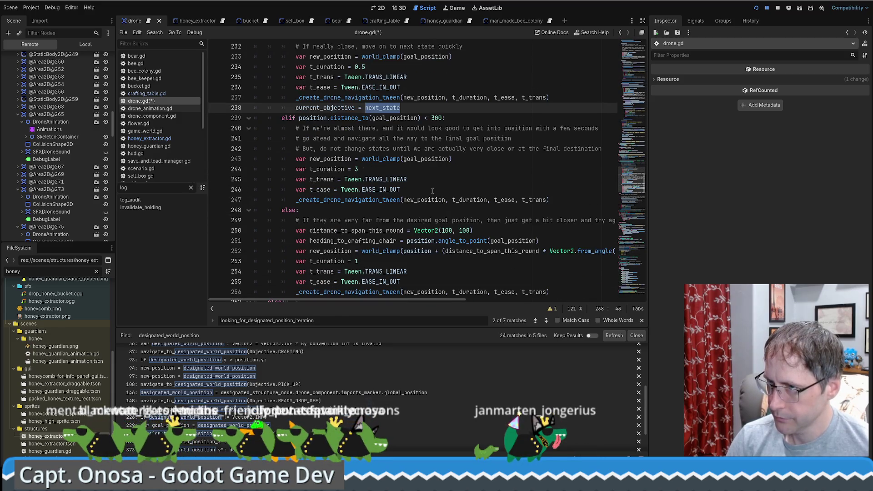
pyautogui.scroll(-2, 433, 190)
pyautogui.scroll(3, 431, 191)
pyautogui.scroll(-1, 429, 191)
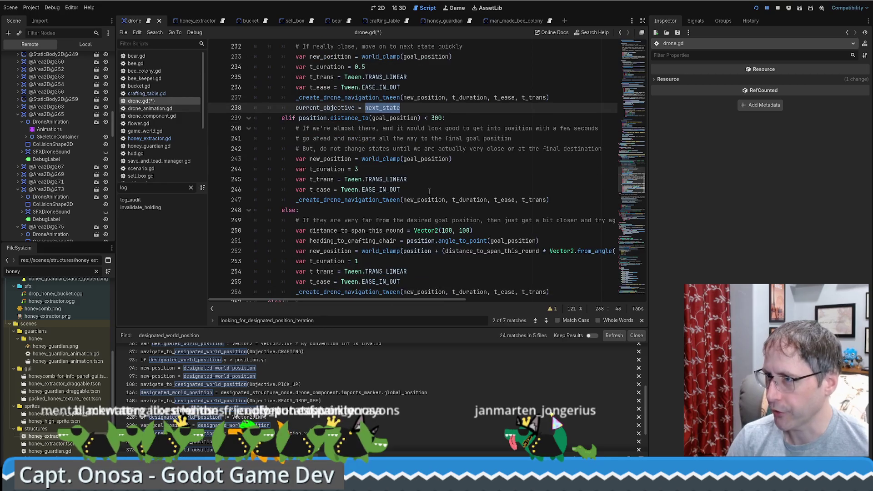
pyautogui.scroll(-1, 428, 218)
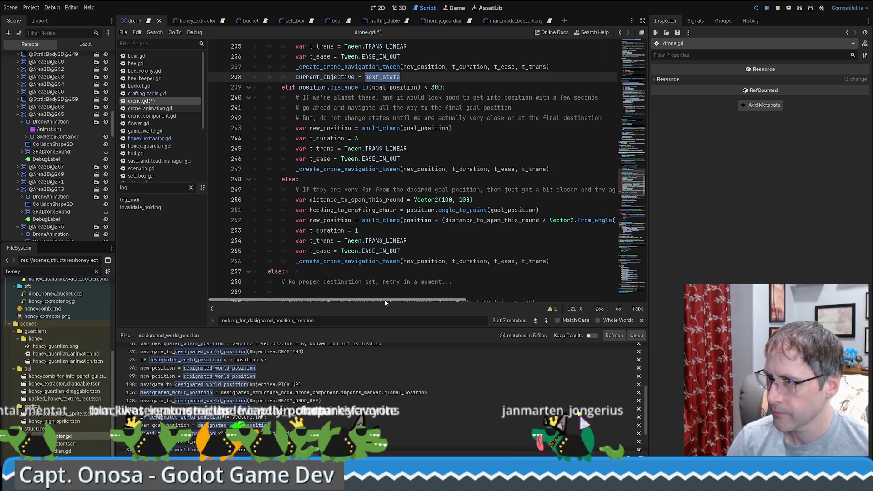
pyautogui.moveTo(385, 300)
pyautogui.mouseDown()
pyautogui.moveTo(440, 301)
pyautogui.moveTo(384, 300)
pyautogui.mouseUp()
pyautogui.moveTo(283, 189)
pyautogui.mouseDown()
pyautogui.moveTo(408, 210)
pyautogui.moveTo(562, 256)
pyautogui.mouseUp()
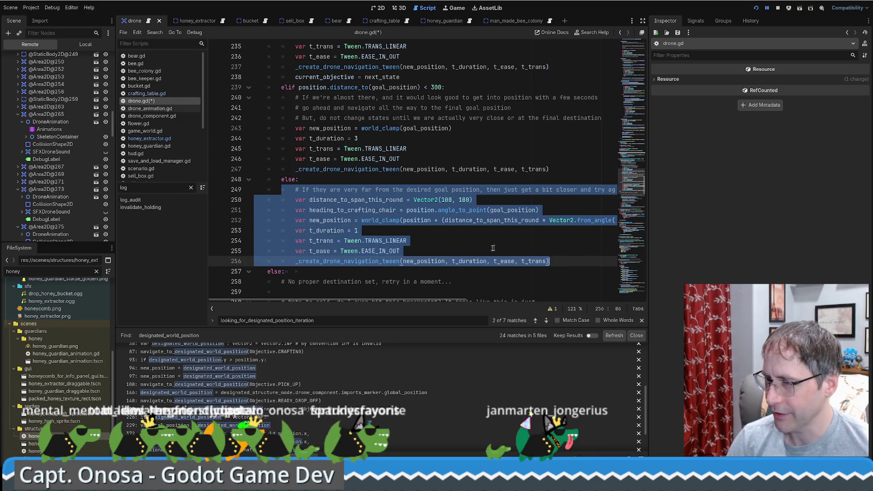
pyautogui.click(460, 242)
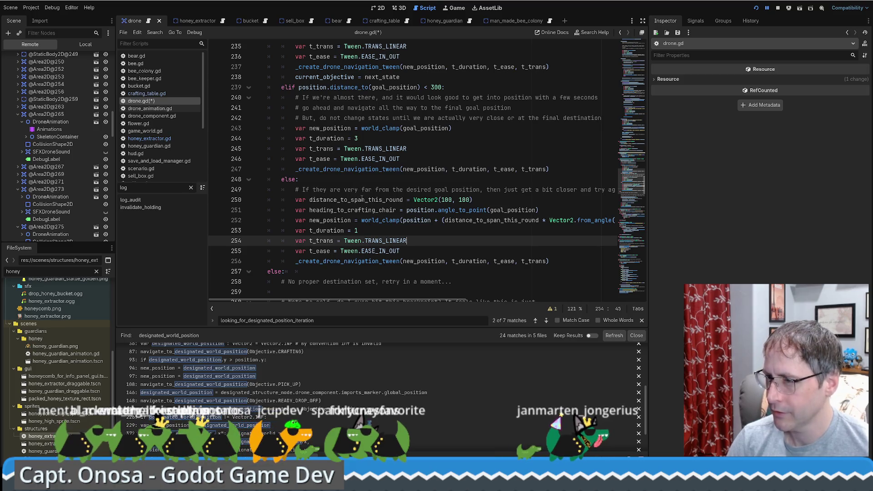
pyautogui.doubleClick(368, 261)
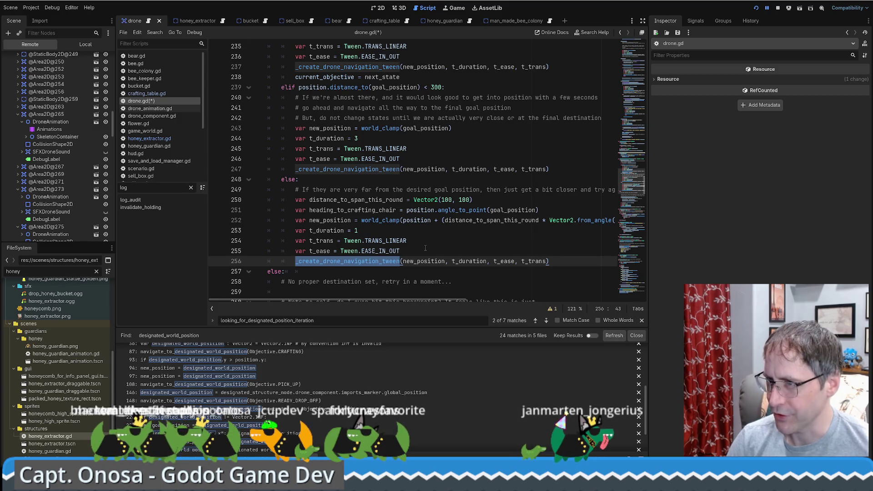
# Point out the navigate-all-the-way and no-state-change comments, new_position, duration and the line 247 tween
pyautogui.scroll(5, 425, 248)
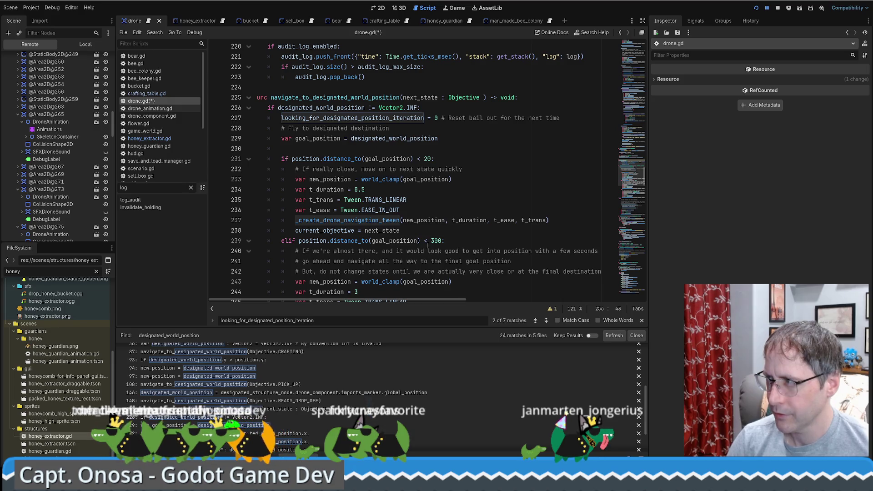
pyautogui.scroll(3, 426, 246)
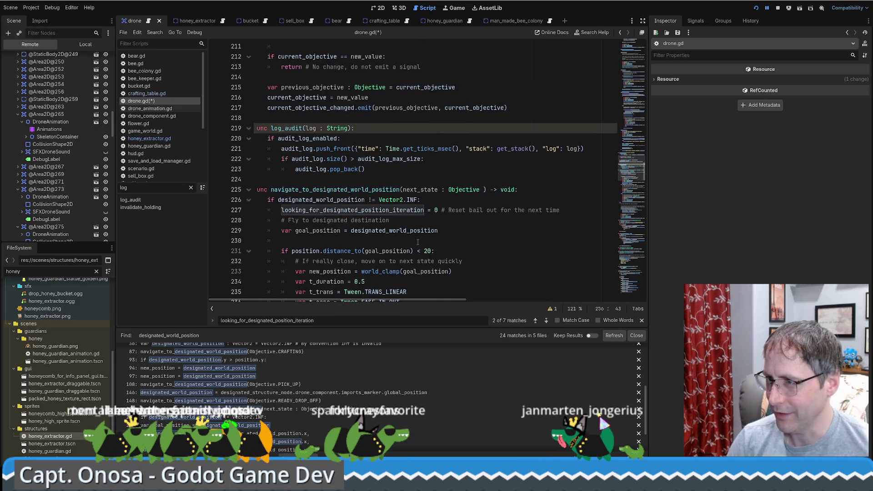
pyautogui.scroll(5, 320, 191)
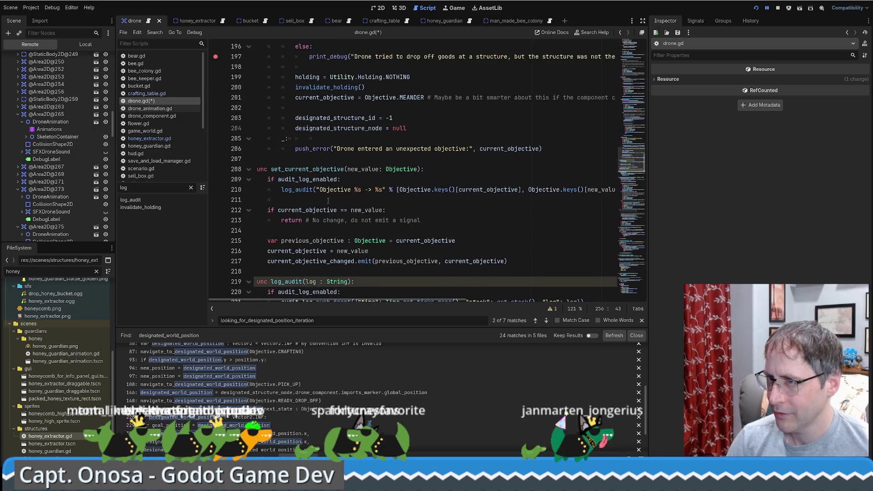
pyautogui.scroll(-4, 330, 221)
pyautogui.scroll(-4, 330, 221)
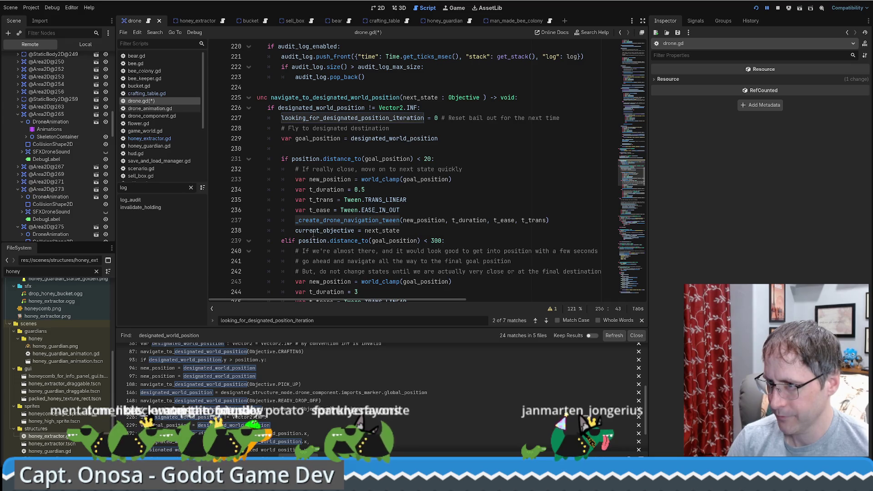
pyautogui.moveTo(309, 237)
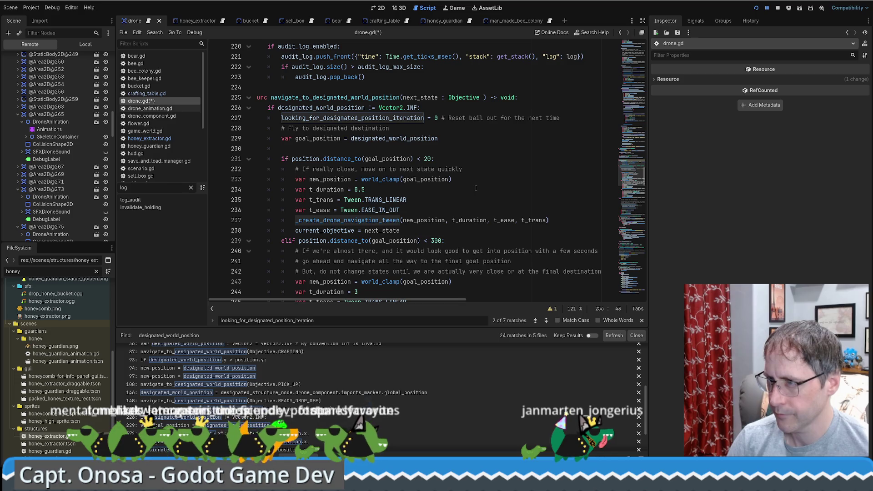
pyautogui.scroll(-1, 450, 197)
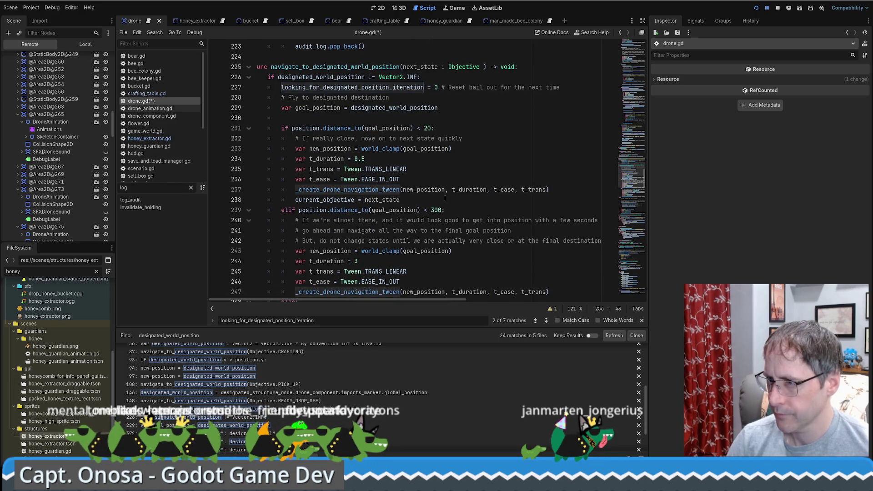
pyautogui.scroll(-5, 445, 199)
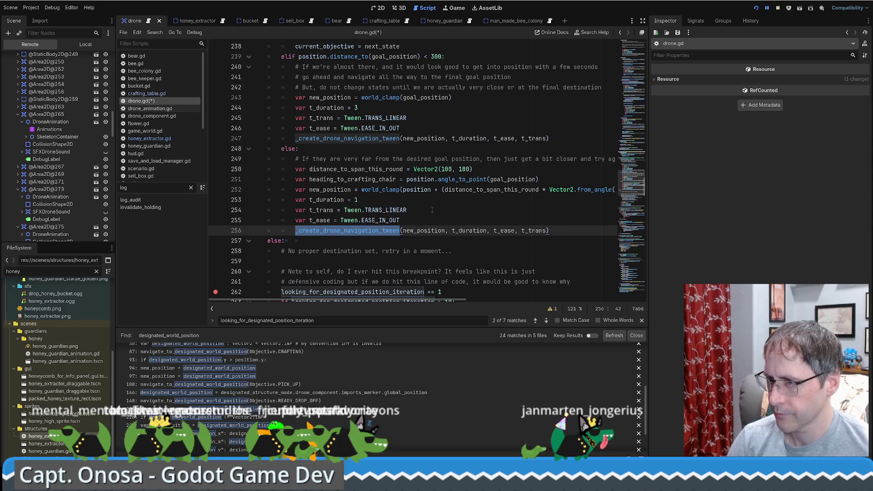
pyautogui.scroll(2, 427, 215)
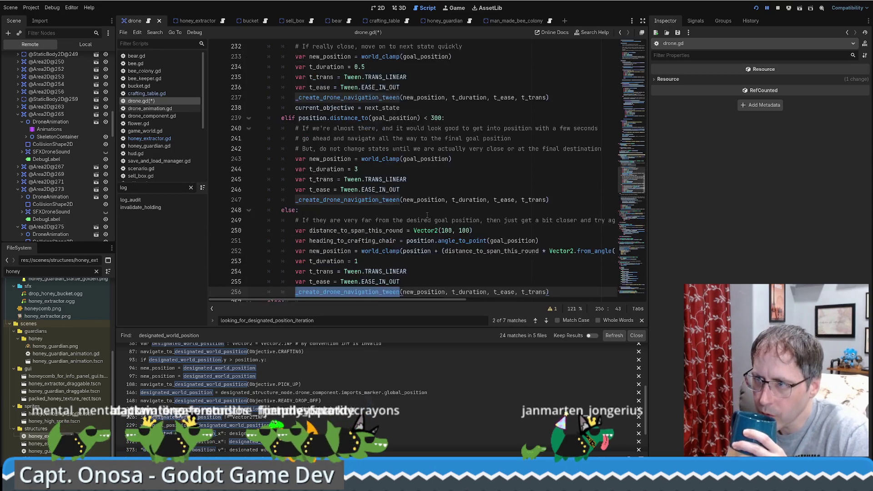
pyautogui.scroll(1, 427, 215)
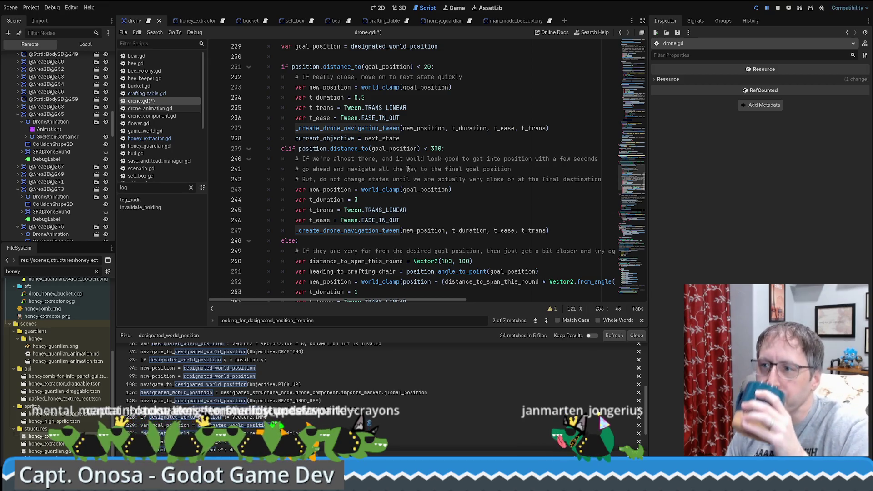
pyautogui.moveTo(350, 169); pyautogui.dragTo(469, 169)
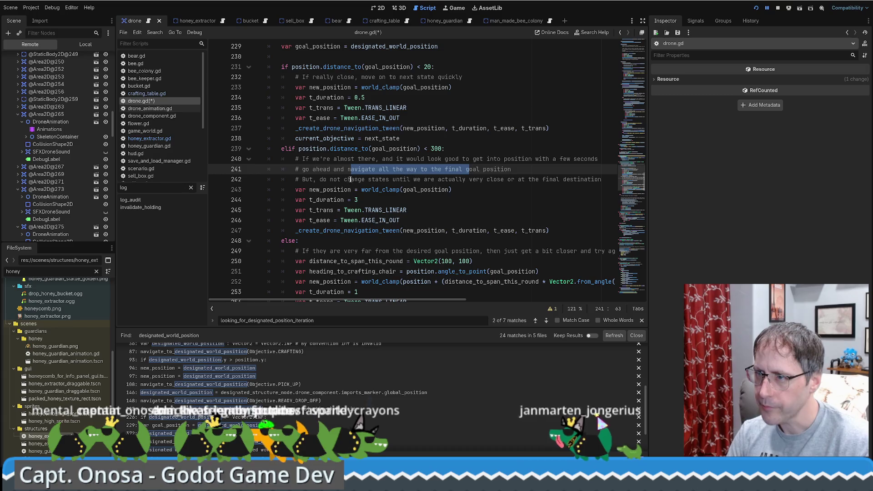
pyautogui.moveTo(331, 179); pyautogui.dragTo(575, 179)
pyautogui.moveTo(344, 190)
pyautogui.mouseDown()
pyautogui.moveTo(411, 190)
pyautogui.moveTo(390, 210)
pyautogui.mouseUp()
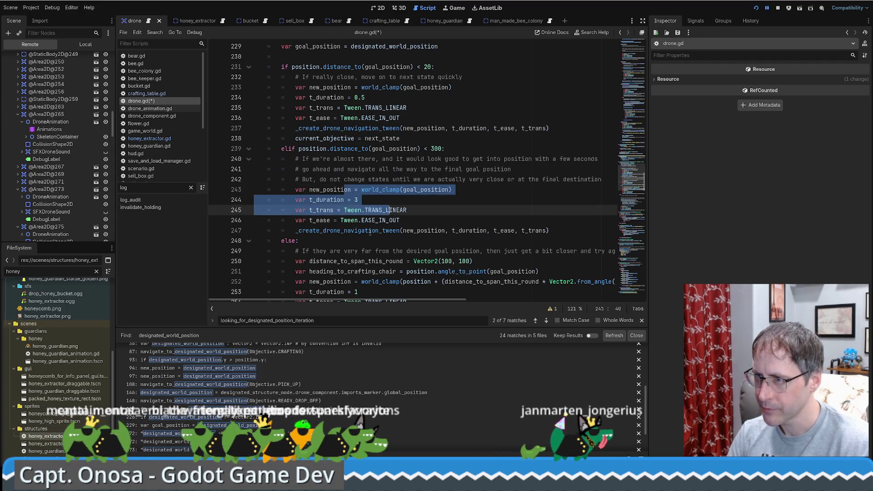
pyautogui.moveTo(369, 231); pyautogui.dragTo(478, 230)
# Select lines 235–238 of the close-range branch, then select the live drone node
pyautogui.scroll(2, 467, 231)
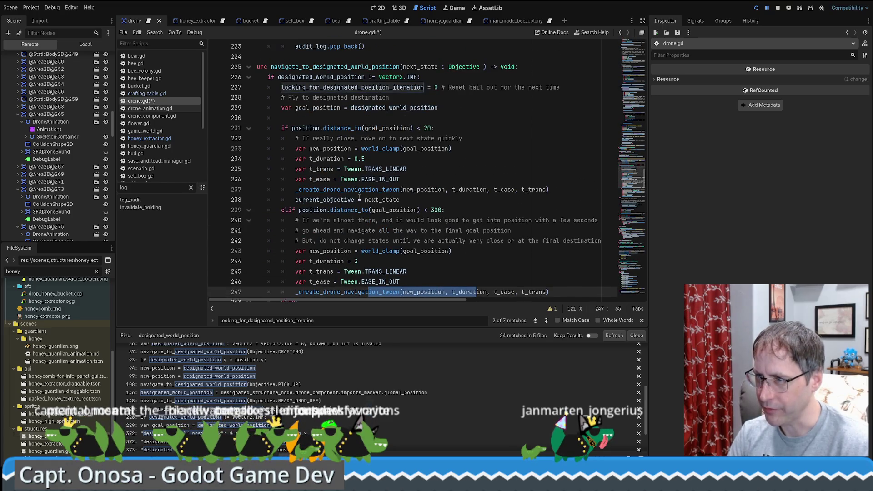
pyautogui.moveTo(320, 189); pyautogui.dragTo(378, 189)
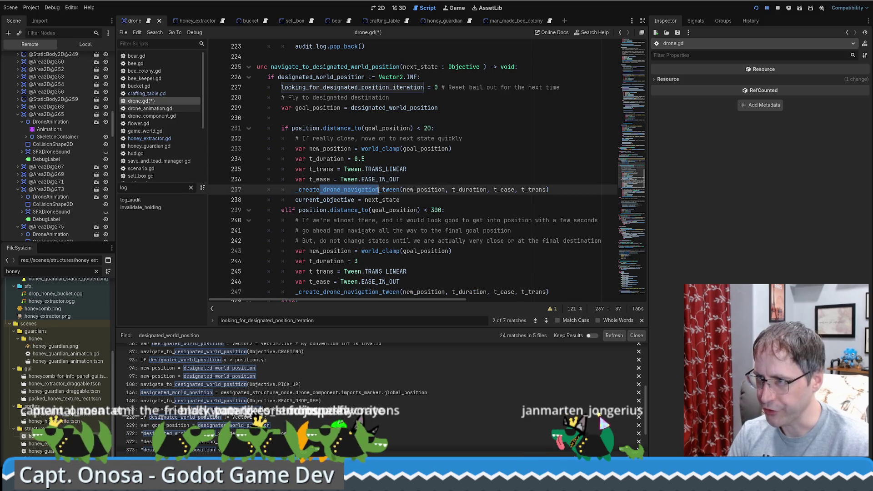
pyautogui.doubleClick(423, 190)
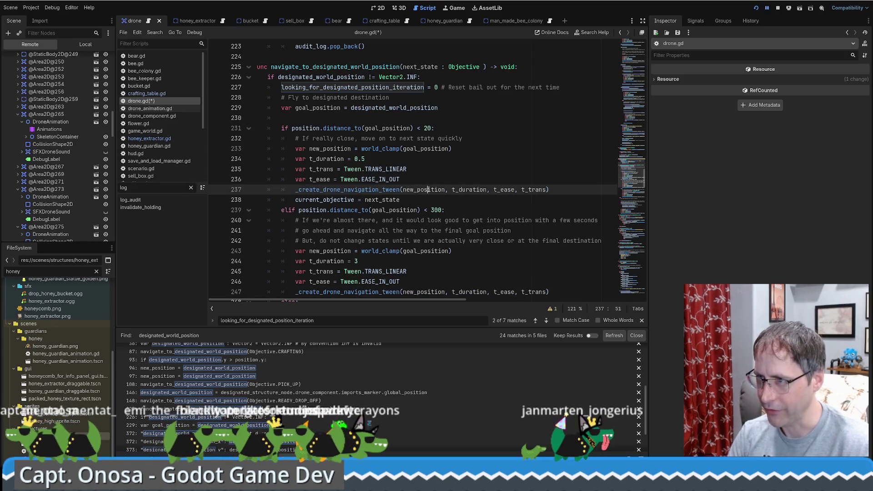
pyautogui.doubleClick(357, 199)
pyautogui.moveTo(356, 199); pyautogui.dragTo(254, 169)
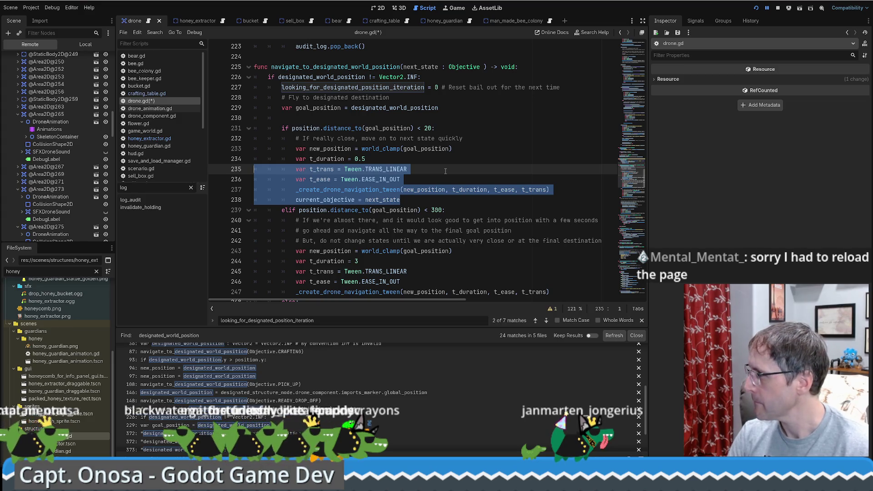
pyautogui.click(46, 114)
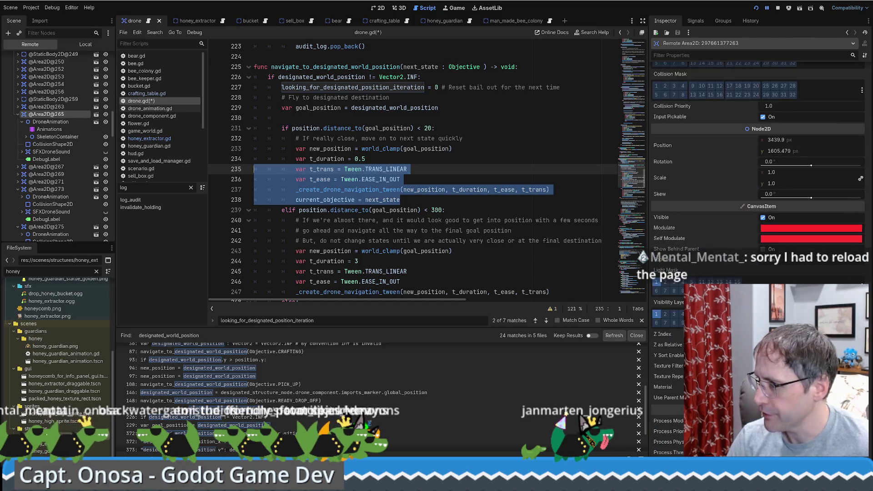
# Expand Audit Log entries 1 and 0 and entry 0's call stack down to the line 238 frame
pyautogui.click(801, 131)
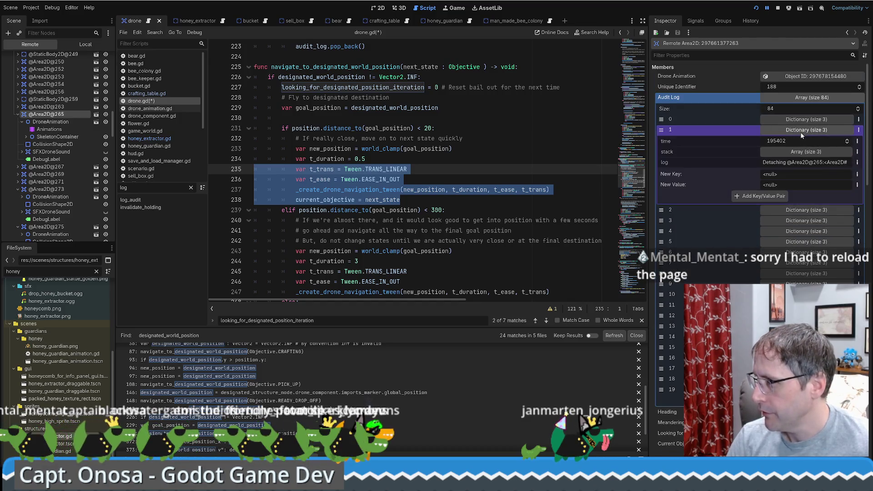
pyautogui.click(816, 119)
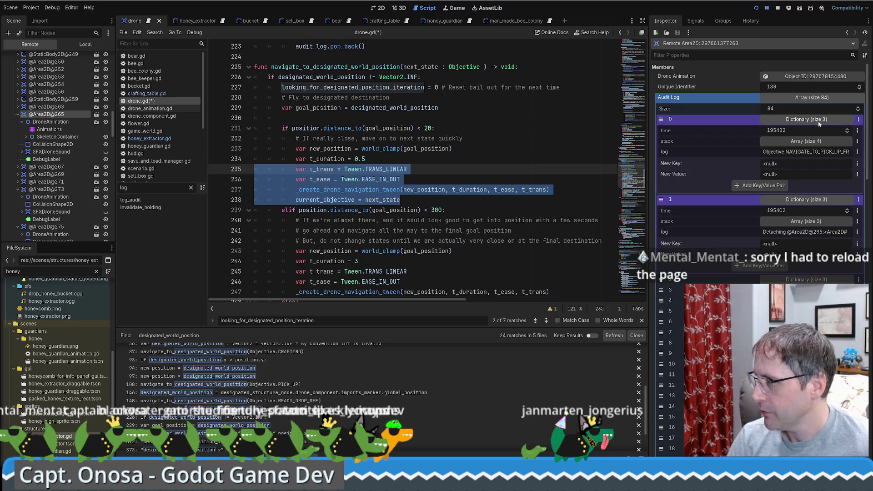
pyautogui.click(805, 142)
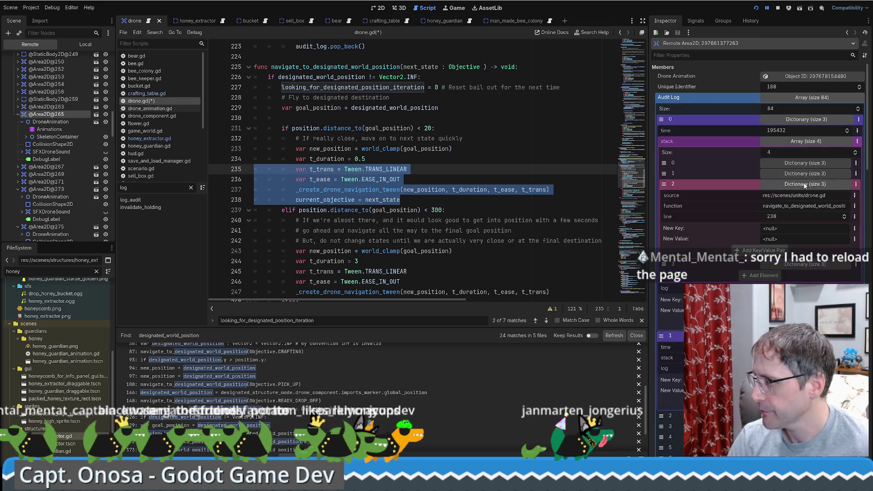
pyautogui.click(798, 195)
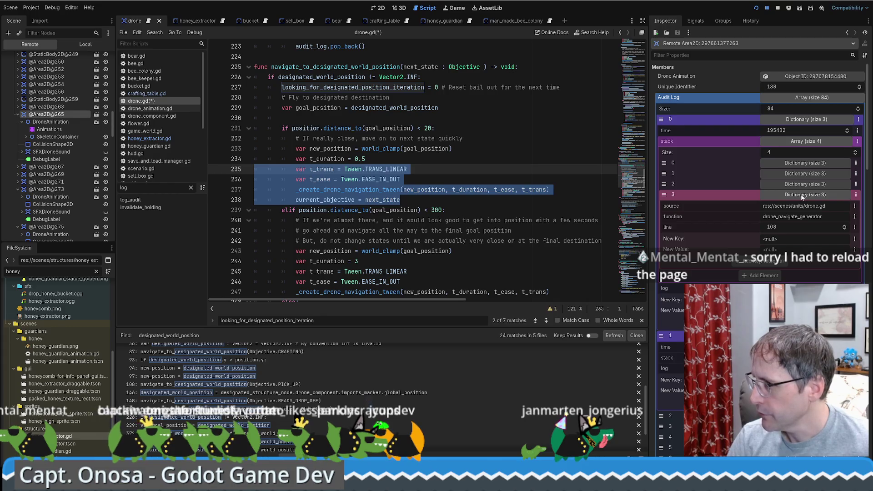
pyautogui.click(804, 184)
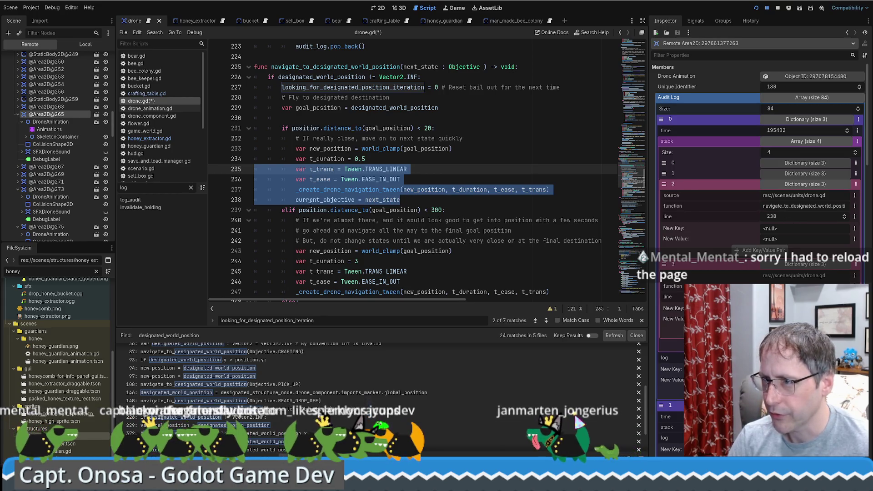
pyautogui.moveTo(310, 202); pyautogui.dragTo(440, 204)
# Check the set_current_objective frame, collapse entry 0's stack, and expand entry 2
pyautogui.click(803, 174)
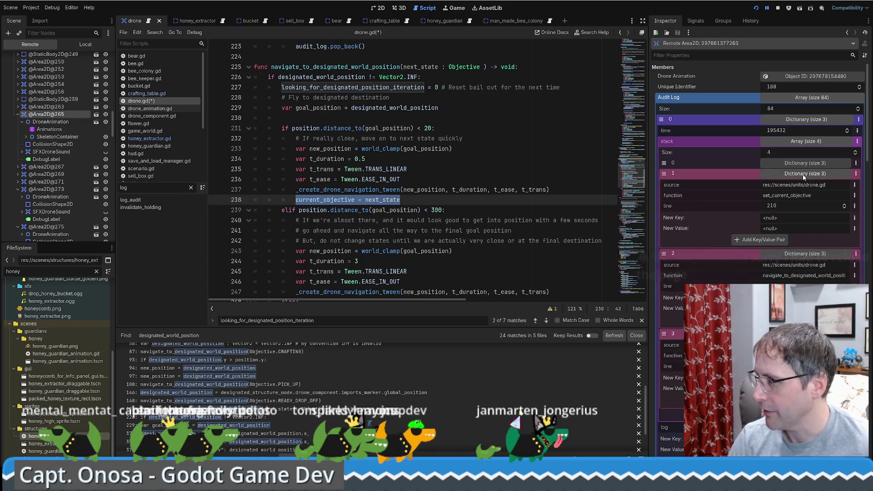
pyautogui.click(804, 174)
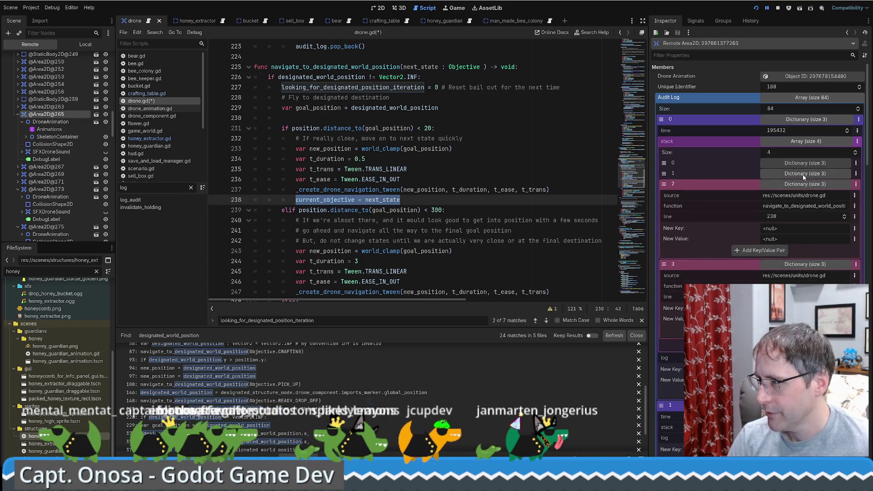
pyautogui.click(796, 141)
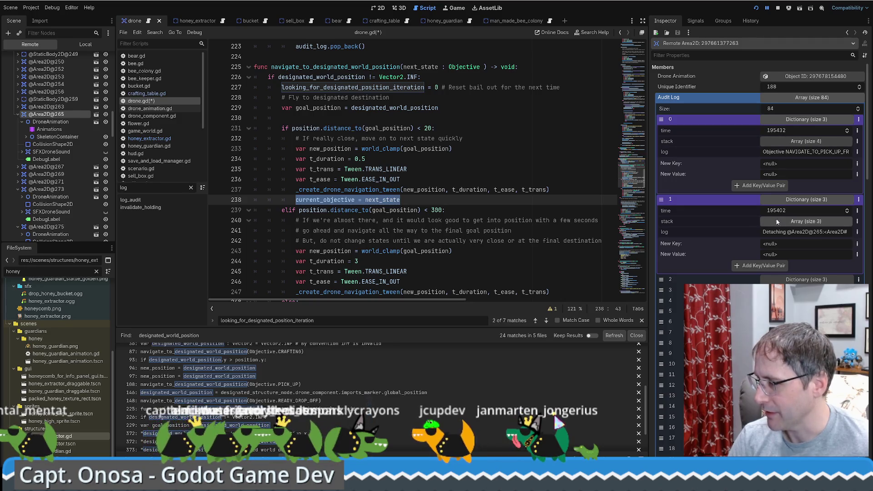
pyautogui.click(791, 280)
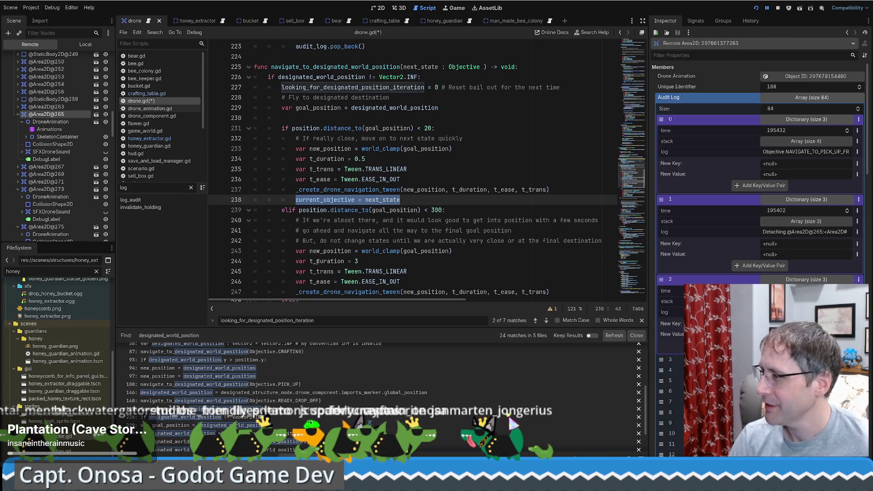
pyautogui.click(425, 200)
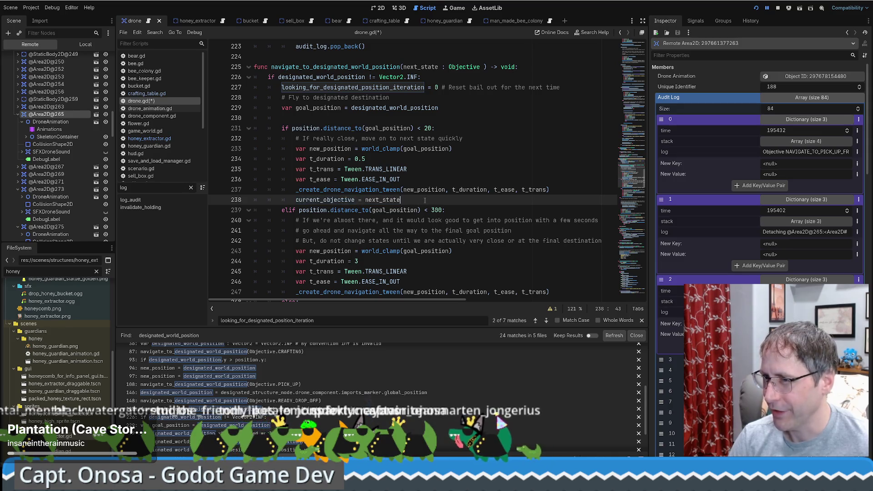
pyautogui.doubleClick(370, 200)
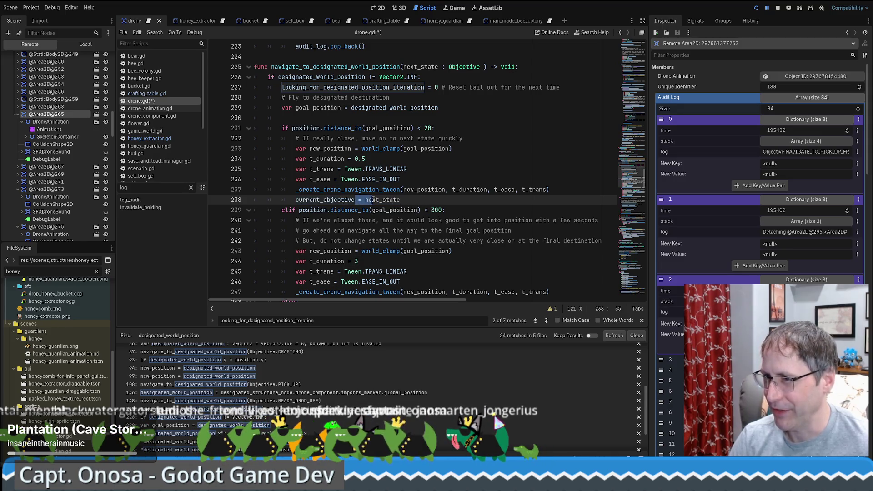
pyautogui.click(370, 200)
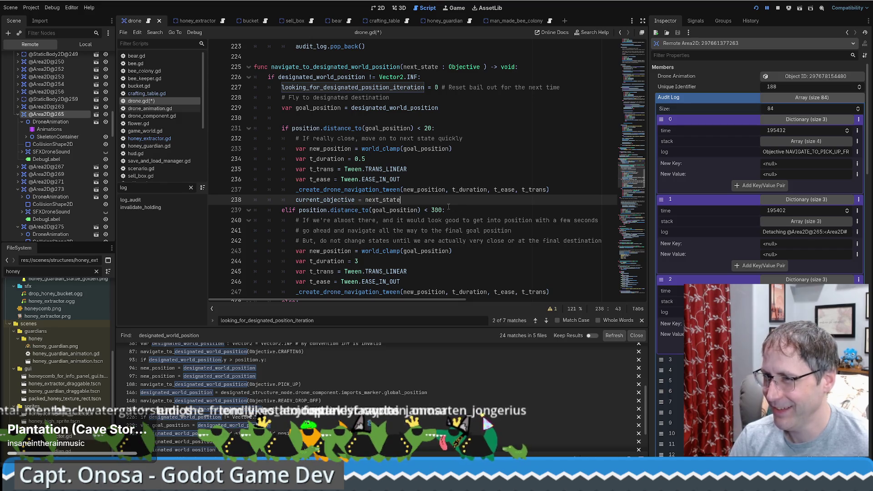
pyautogui.scroll(-1, 436, 199)
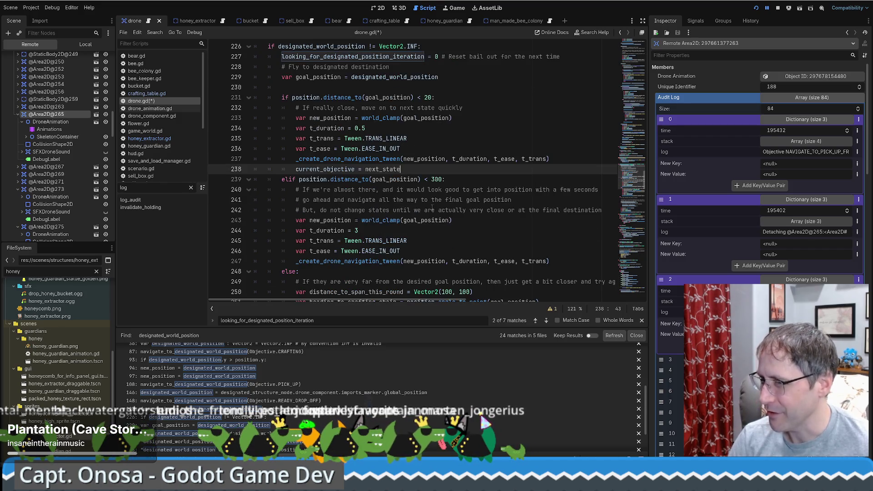
pyautogui.moveTo(344, 168); pyautogui.dragTo(386, 169)
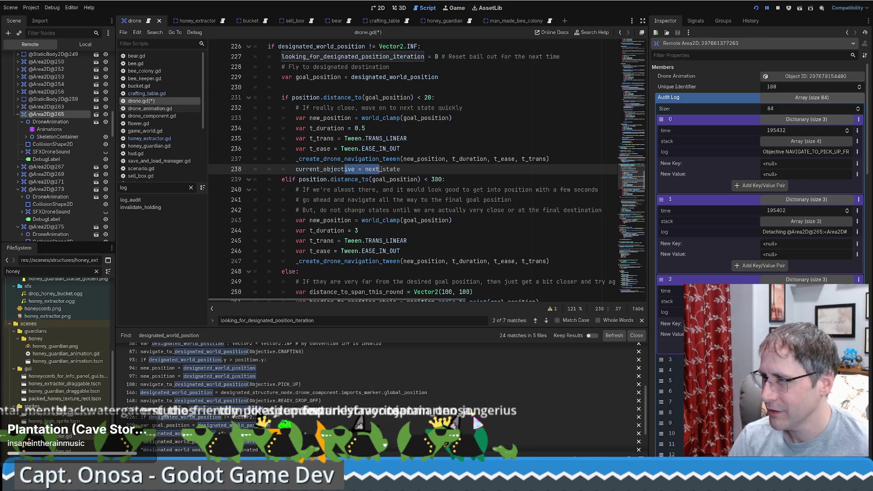
pyautogui.click(386, 169)
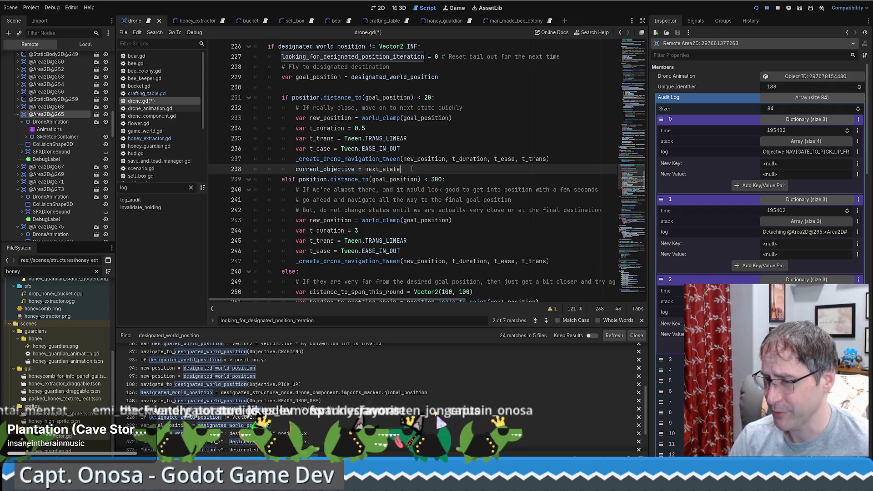
pyautogui.doubleClick(364, 170)
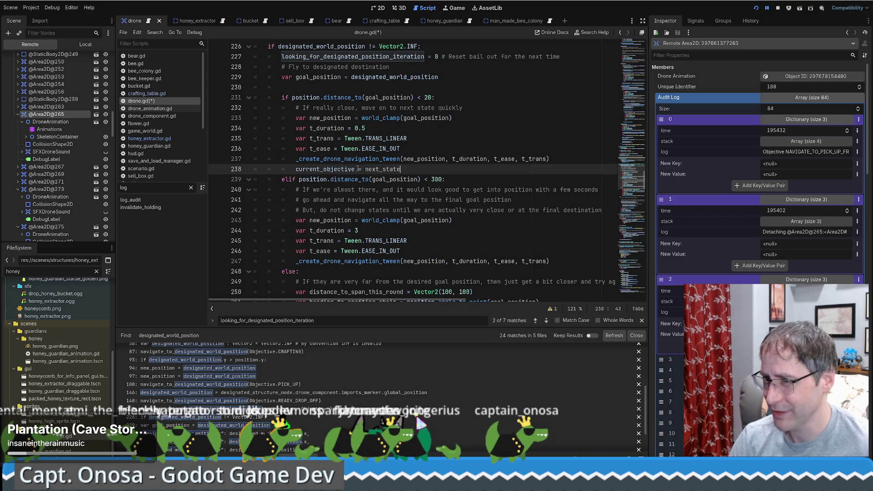
pyautogui.hotkey('shift', 'Right')
pyautogui.hotkey('shift', 'Right')
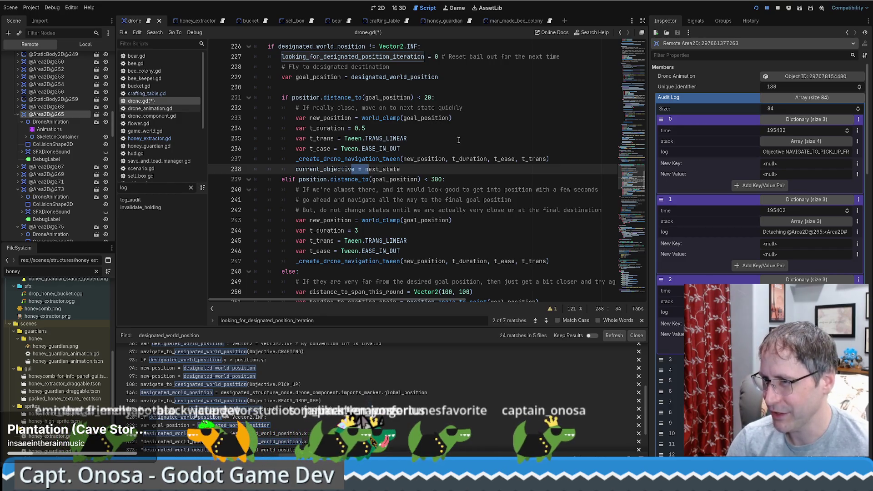
pyautogui.scroll(-1, 462, 148)
pyautogui.scroll(1, 460, 147)
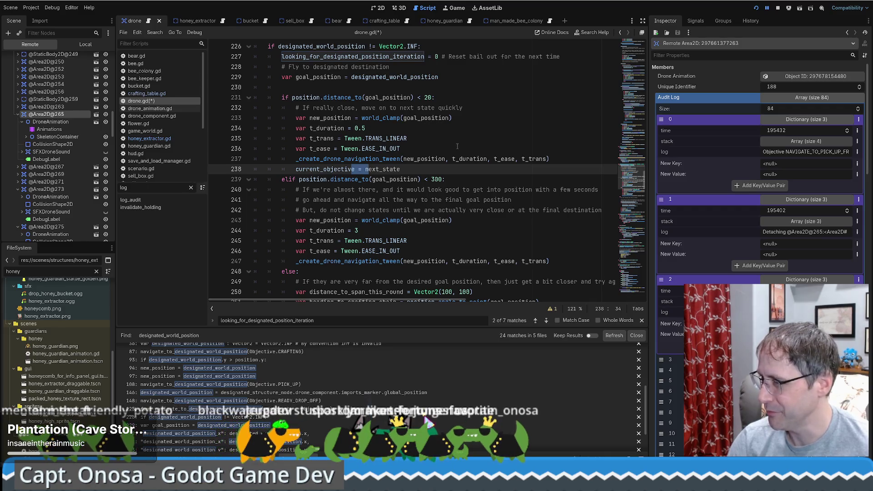
pyautogui.click(403, 148)
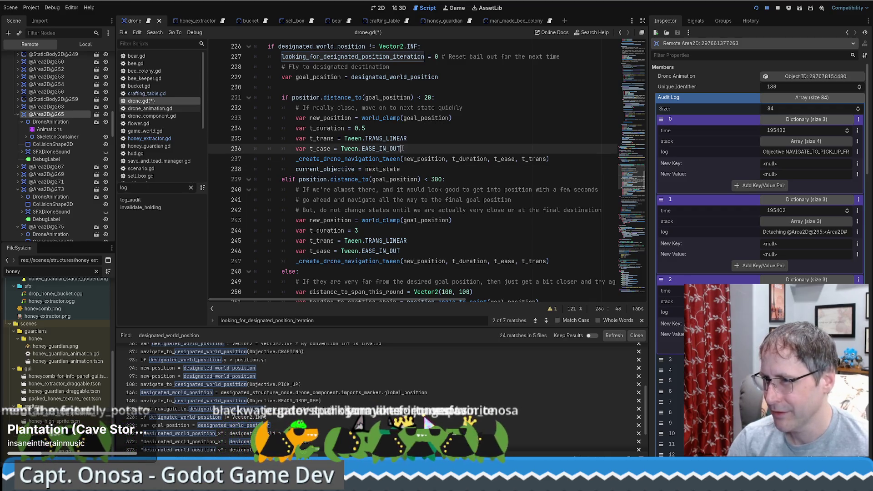
pyautogui.scroll(1, 411, 157)
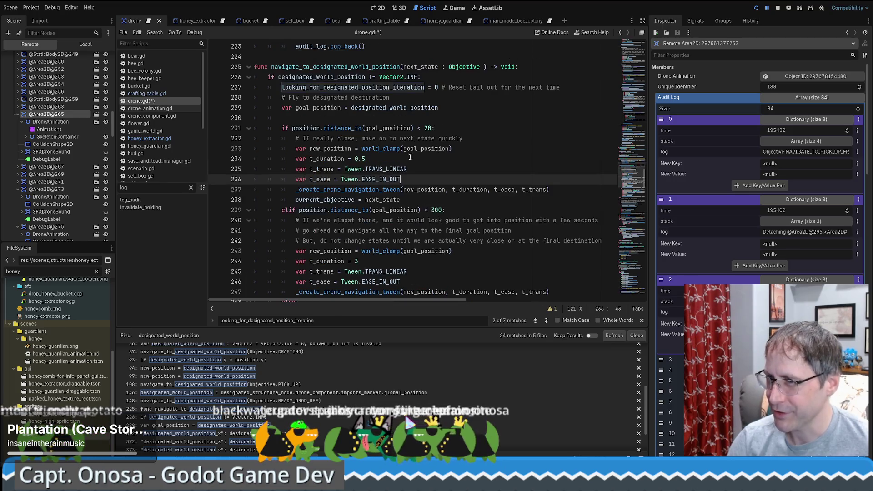
pyautogui.moveTo(354, 200); pyautogui.dragTo(366, 201)
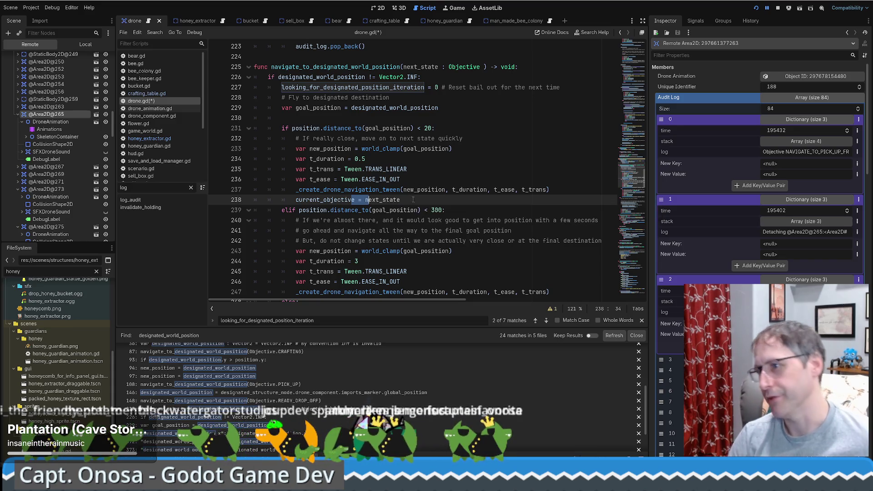
pyautogui.scroll(-20, 549, 181)
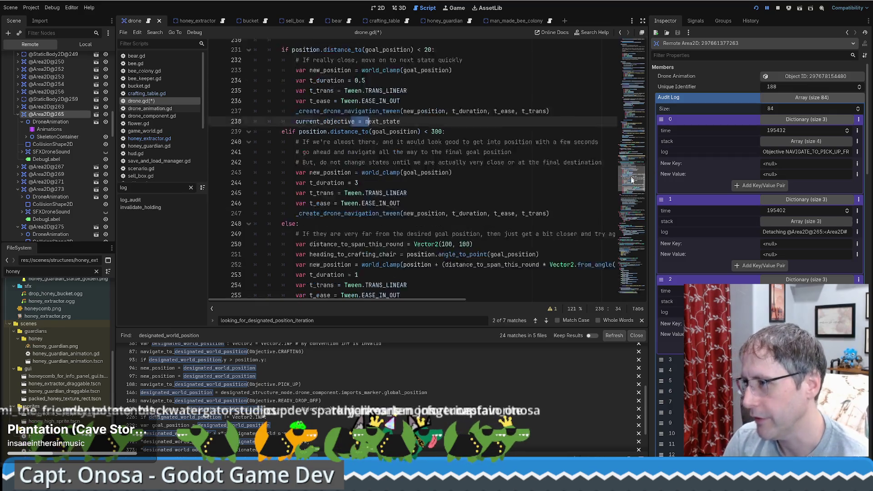
pyautogui.scroll(4, 385, 226)
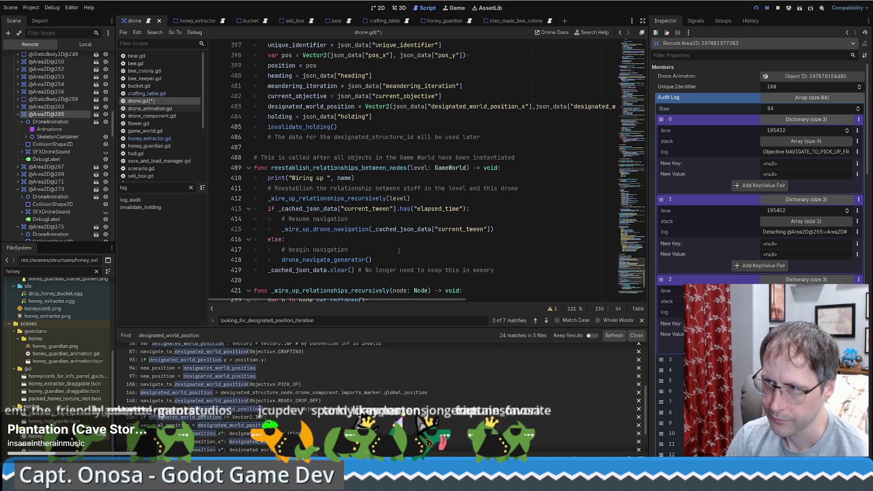
pyautogui.scroll(-5, 403, 243)
pyautogui.scroll(8, 523, 223)
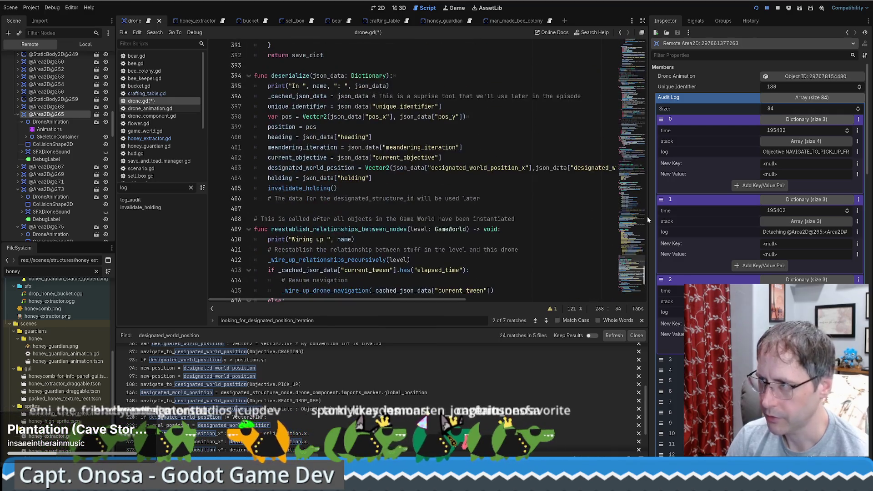
pyautogui.scroll(16, 523, 223)
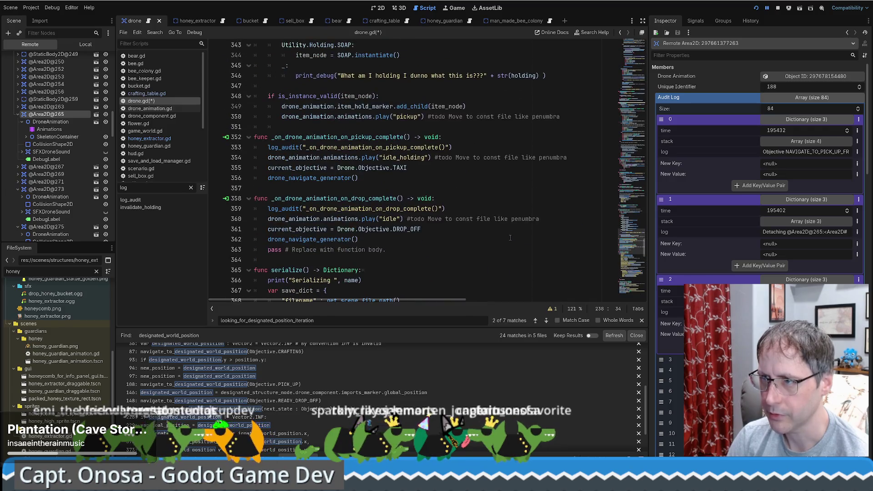
pyautogui.scroll(12, 407, 204)
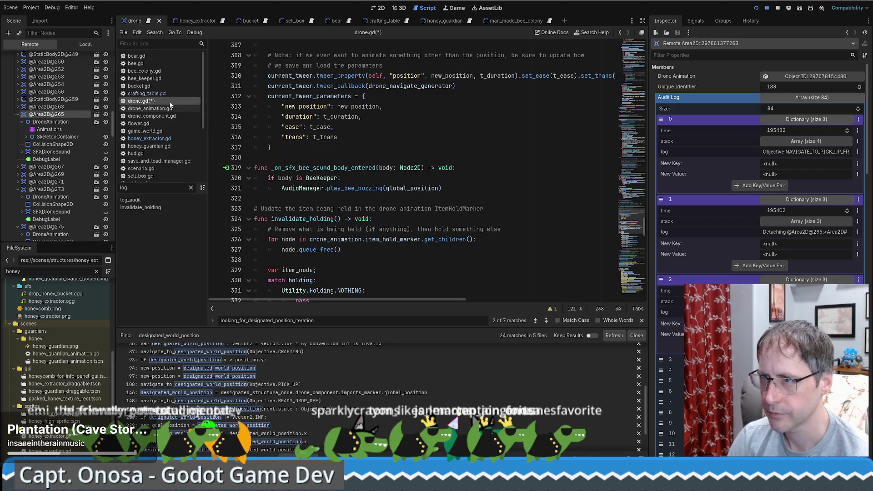
pyautogui.scroll(12, 636, 182)
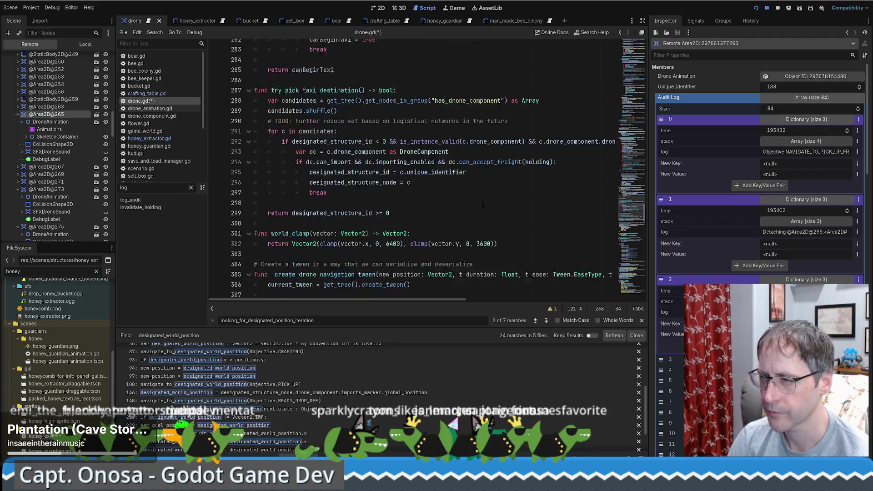
# Find the log_audit function definition in drone.gd by searching 'log_au'
pyautogui.hotkey('ctrl', 'f')
pyautogui.write('log_au')
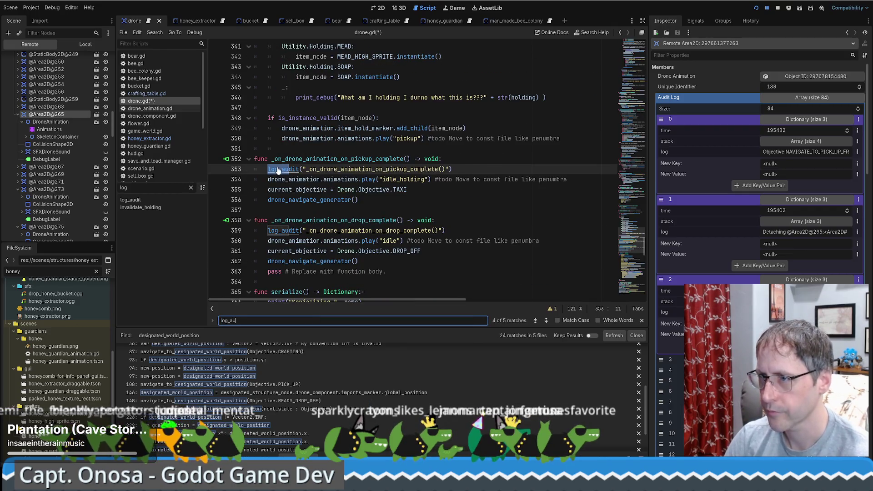
pyautogui.keyDown('ctrl'); pyautogui.click(280, 169); pyautogui.keyUp('ctrl')
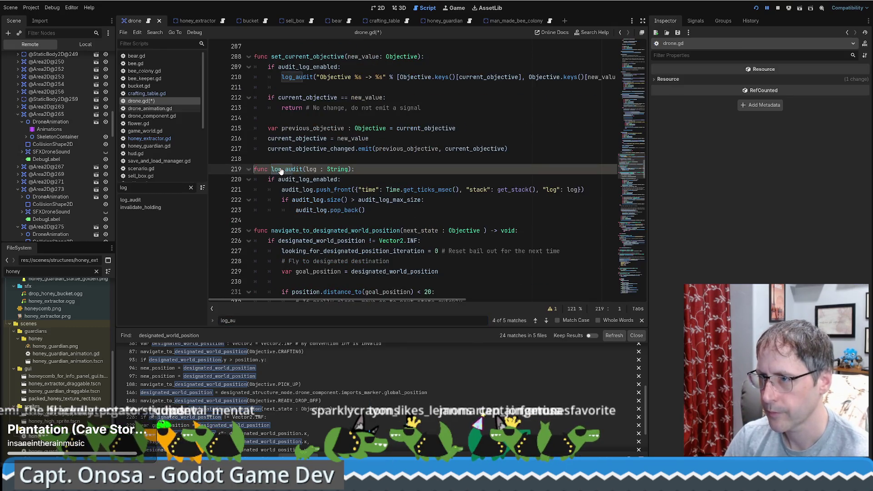
# Add "pos": position, to log_audit's push_front dictionary entry
pyautogui.click(542, 190)
pyautogui.write('"pos')
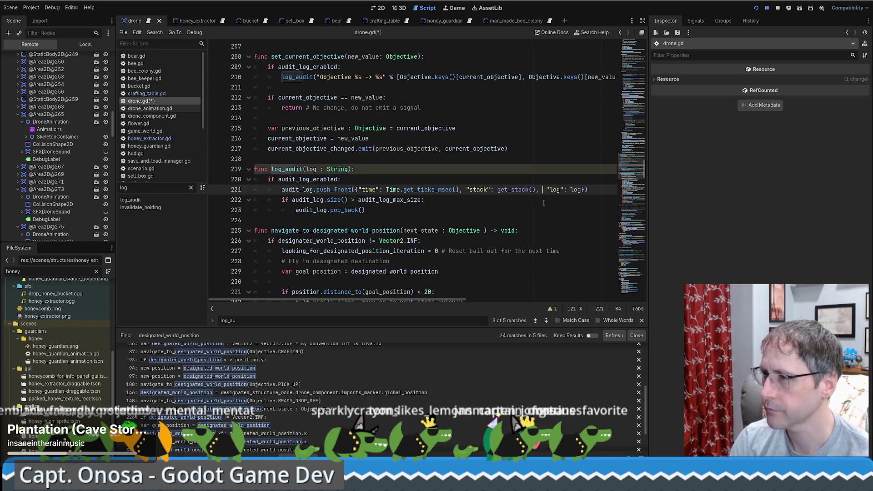
pyautogui.write('": po')
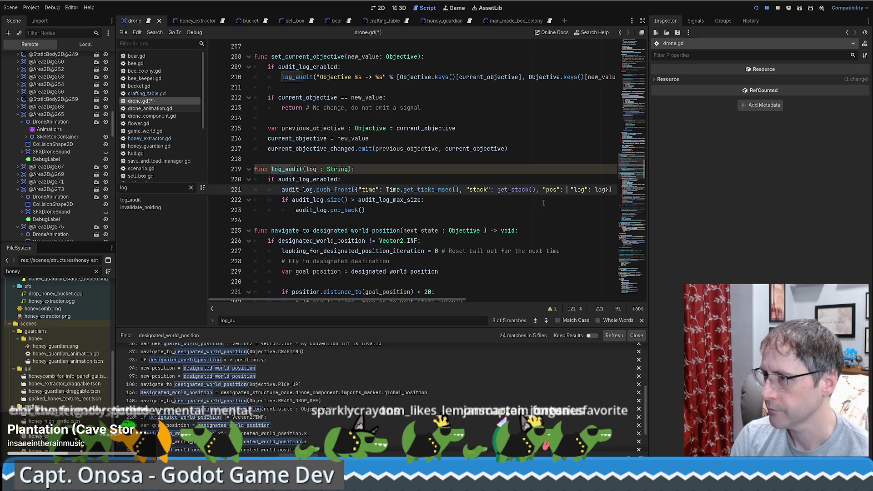
pyautogui.press('Return')
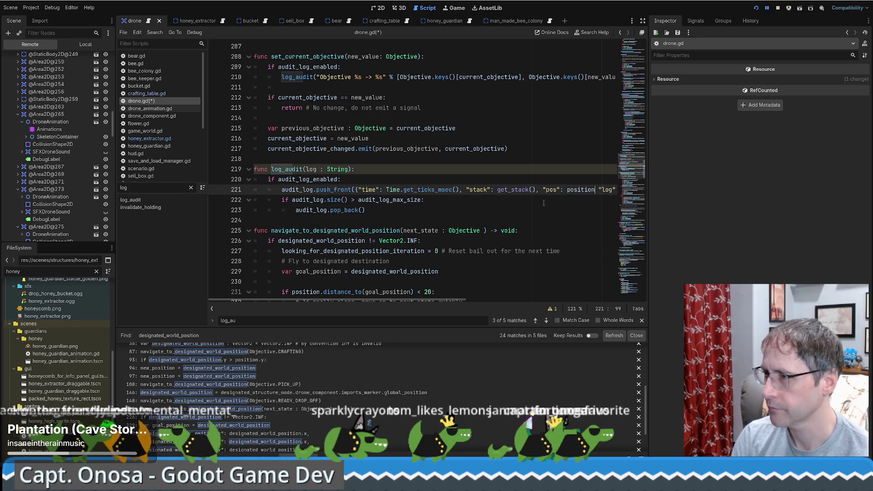
pyautogui.write(',')
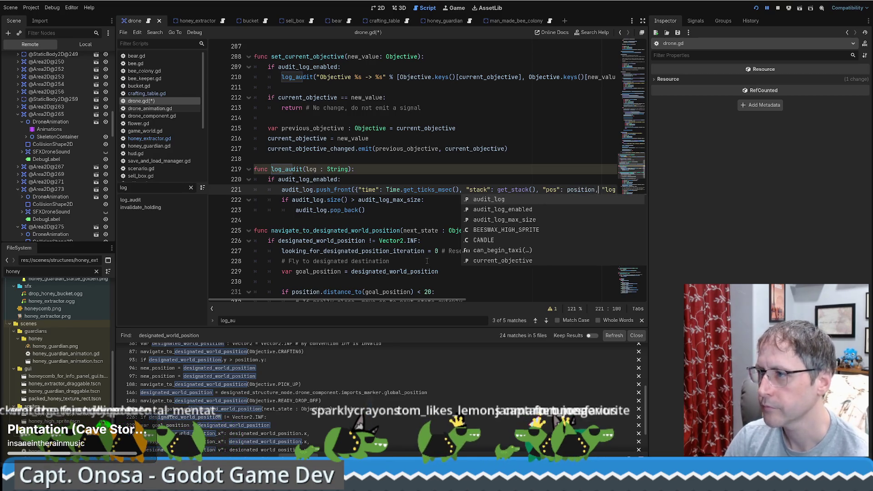
pyautogui.click(401, 231)
pyautogui.hscroll(3, 425, 300)
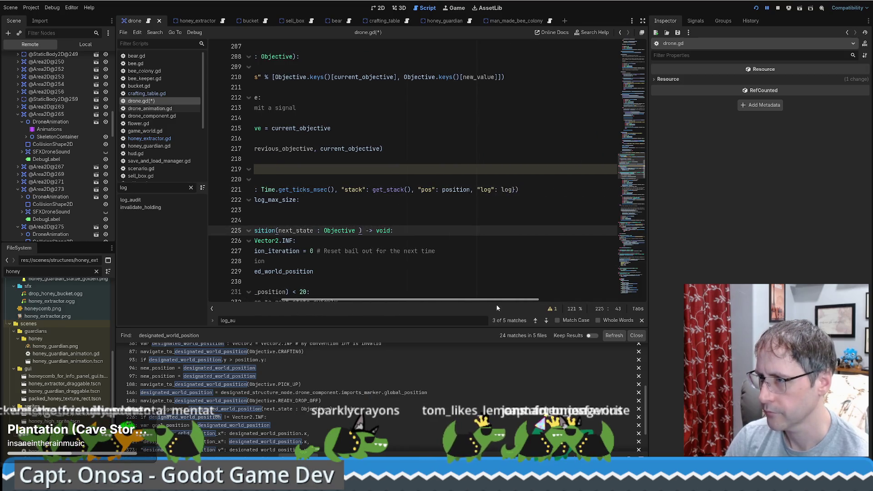
pyautogui.hscroll(-3, 425, 301)
# Save drone.gd
pyautogui.hotkey('ctrl', 's')
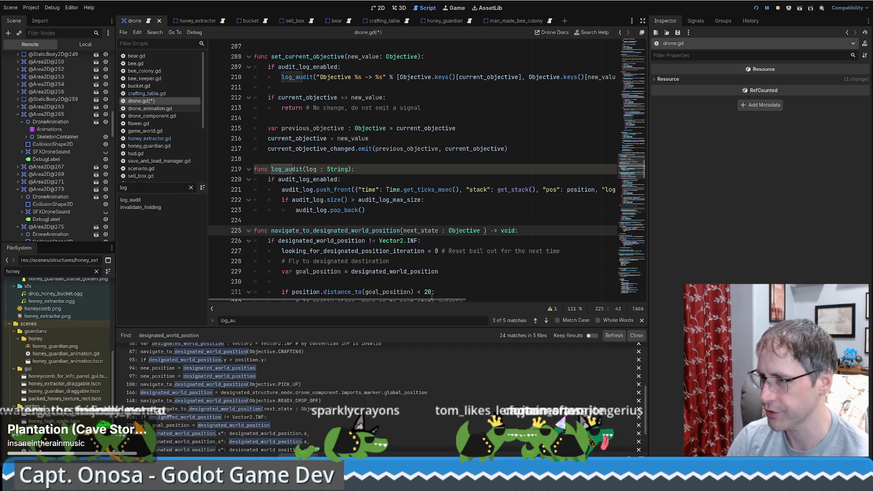
pyautogui.moveTo(429, 298); pyautogui.dragTo(467, 302)
pyautogui.hscroll(-3, 468, 302)
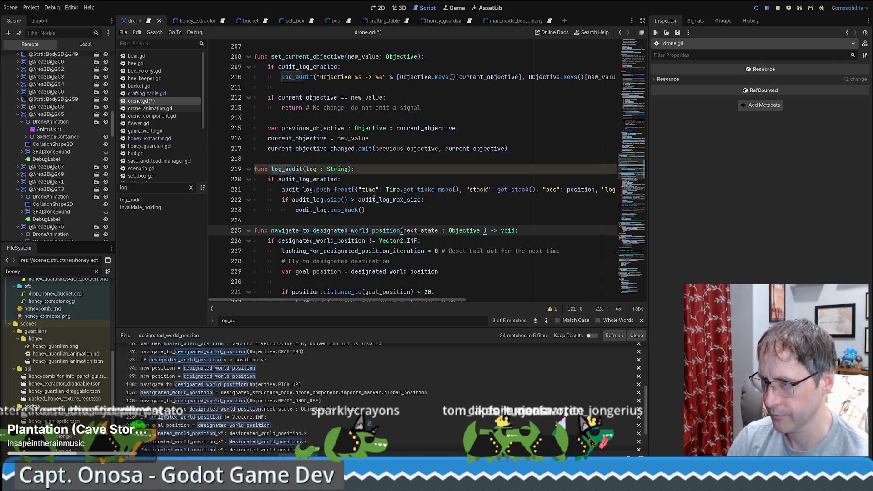
# Review log_audit's size limit check and the new position entry
pyautogui.click(389, 200)
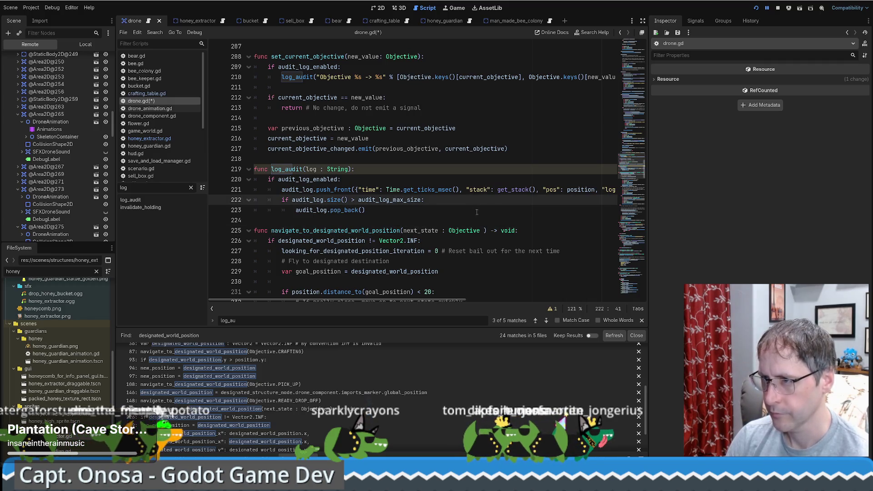
pyautogui.click(338, 189)
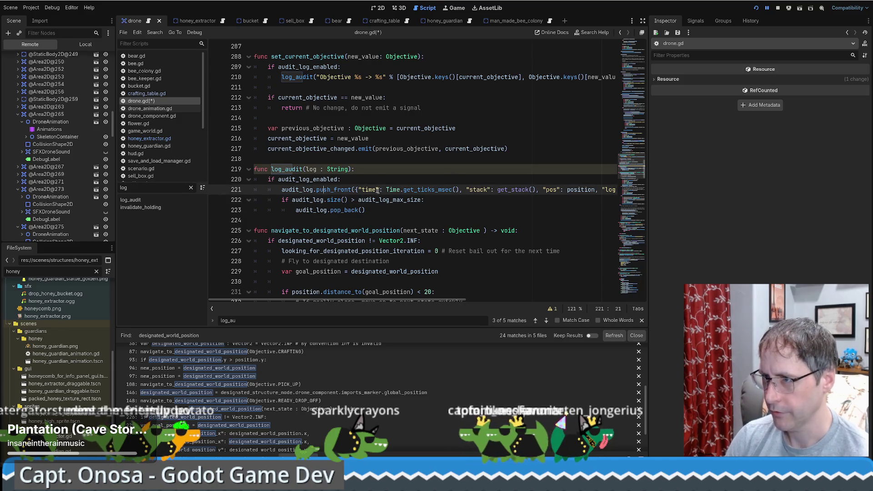
pyautogui.doubleClick(272, 169)
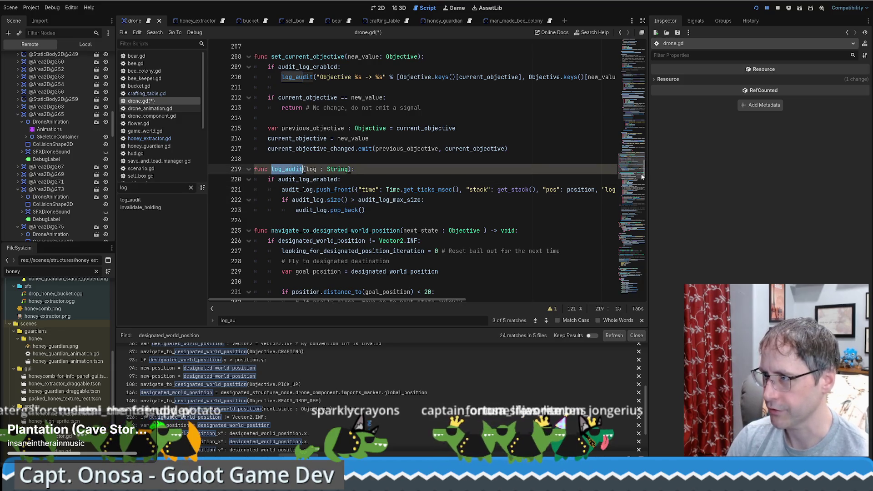
# Locate drone_navigate_generator, then bring the running game window forward
pyautogui.moveTo(632, 166); pyautogui.dragTo(648, 62)
pyautogui.scroll(4, 647, 63)
pyautogui.scroll(-15, 409, 207)
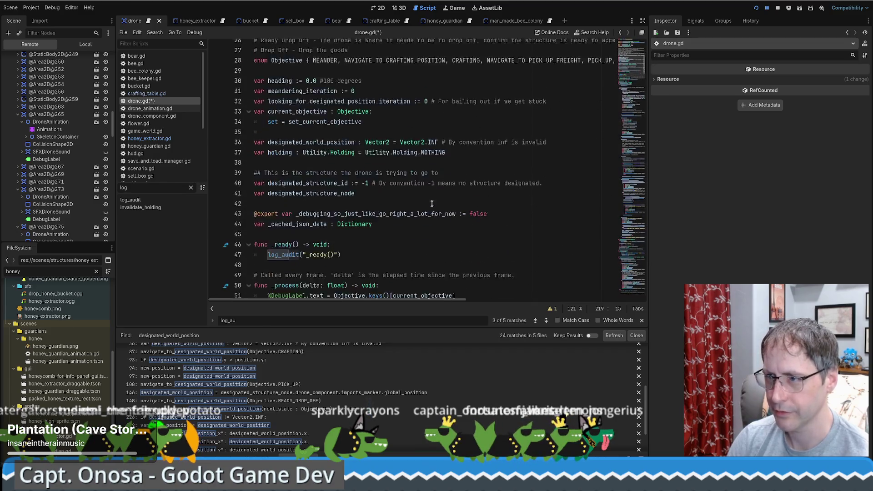
pyautogui.click(398, 145)
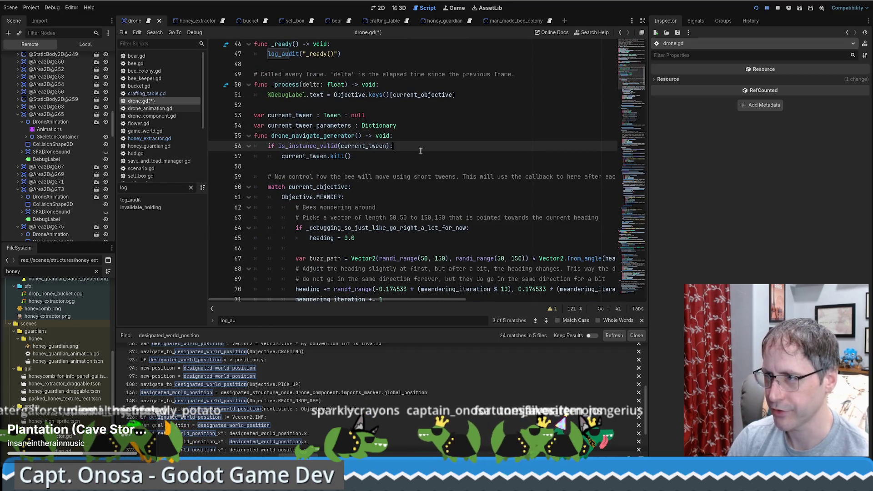
pyautogui.click(431, 138)
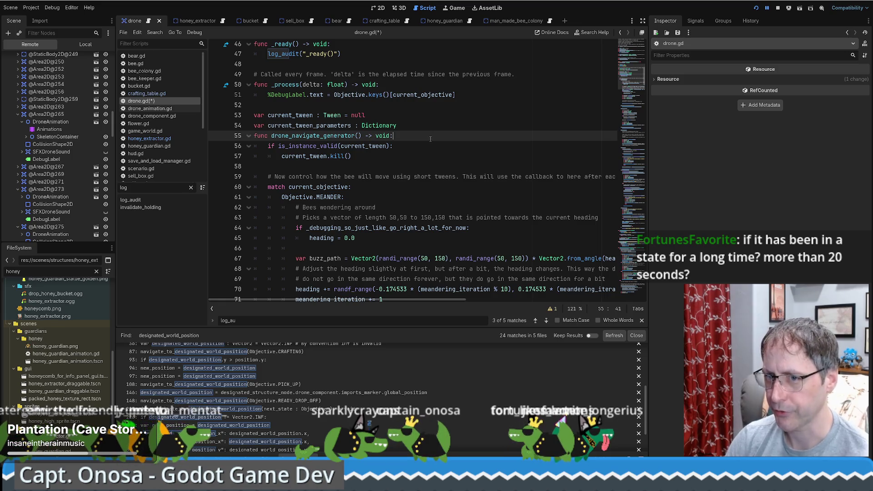
pyautogui.click(452, 8)
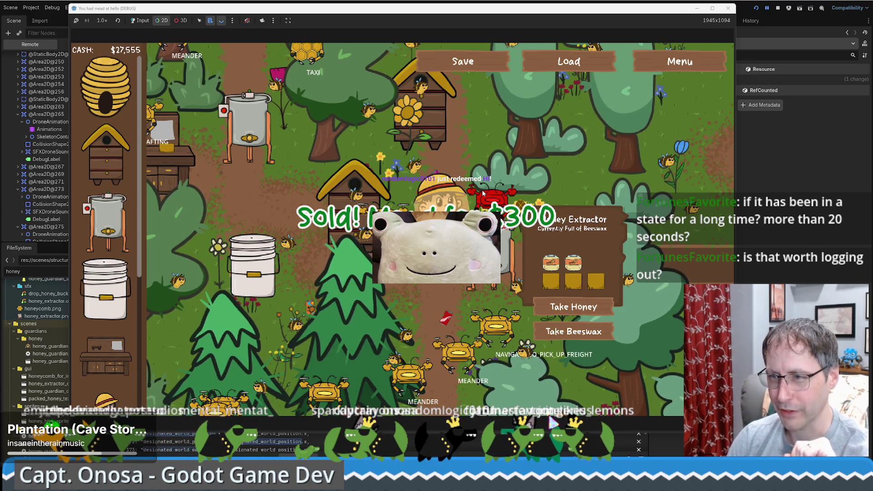
# Leave the game and start a log_audit call as the first line of drone_navigate_generator
pyautogui.hotkey('alt', 'Tab')
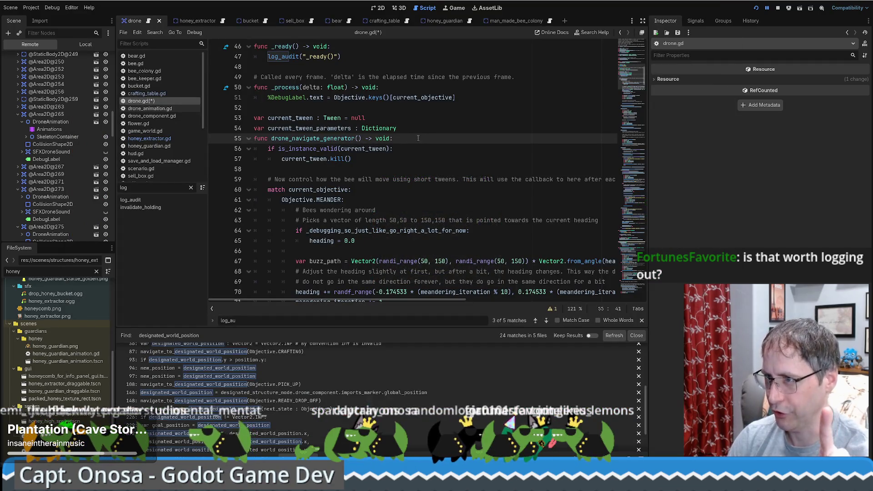
pyautogui.doubleClick(348, 138)
pyautogui.moveTo(271, 138); pyautogui.dragTo(362, 138)
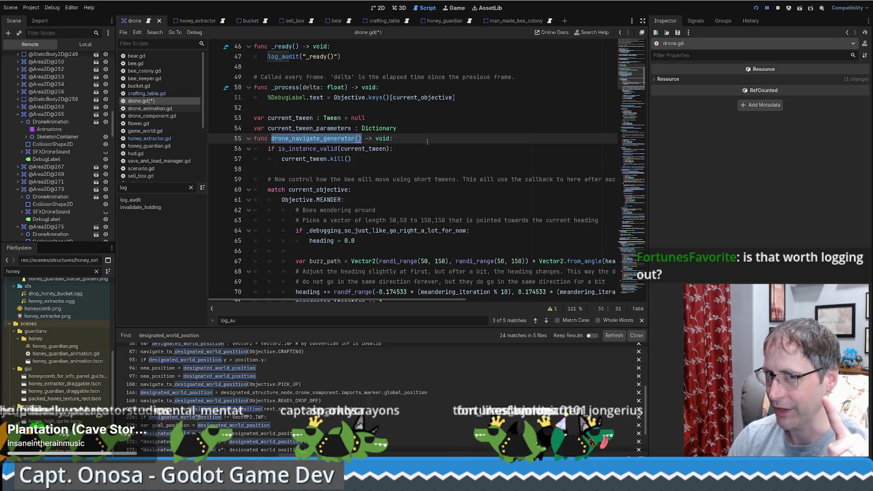
pyautogui.click(410, 142)
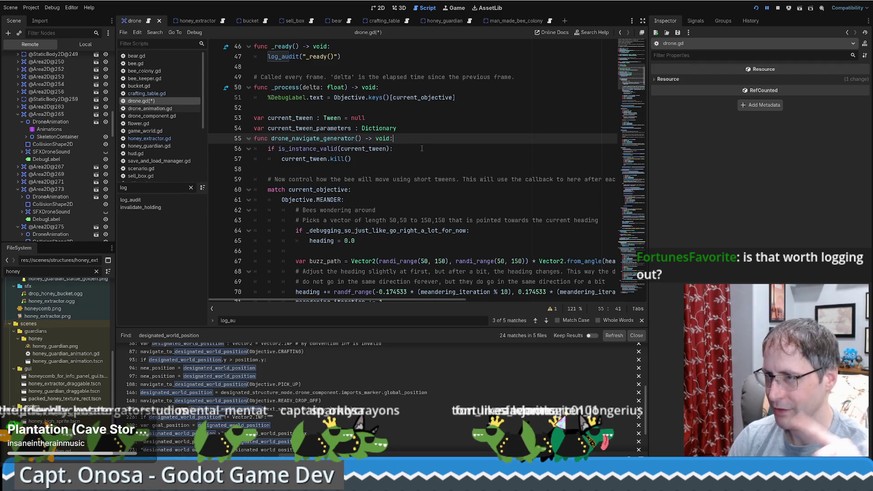
pyautogui.press('Return')
pyautogui.write('log_audit("dng -')
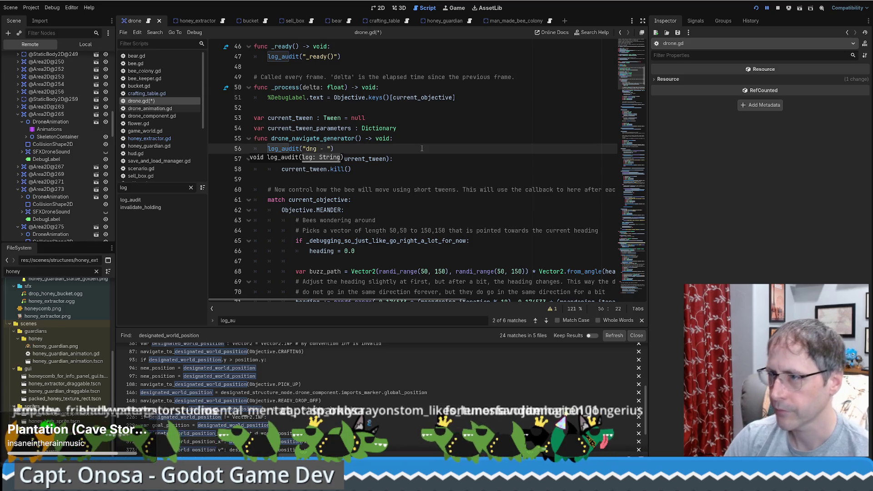
# Look up the log_audit definition from the new call on line 56
pyautogui.doubleClick(306, 199)
pyautogui.click(331, 149)
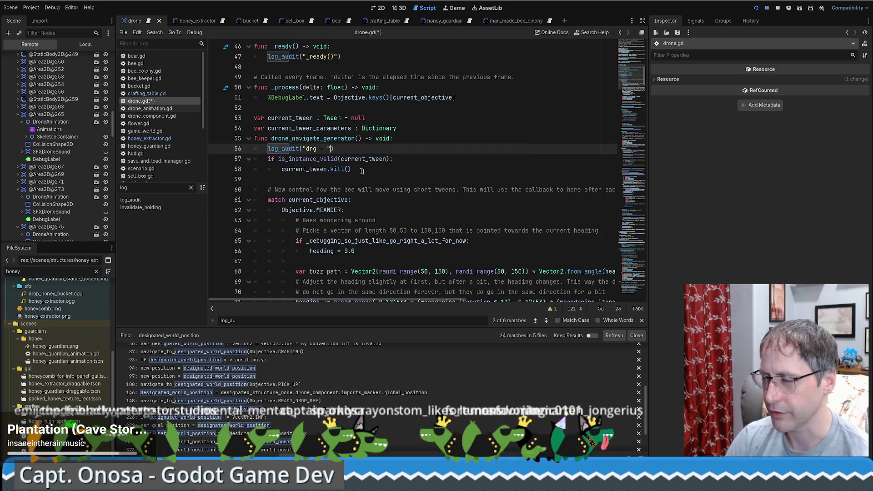
pyautogui.keyDown('ctrl'); pyautogui.click(294, 150); pyautogui.keyUp('ctrl')
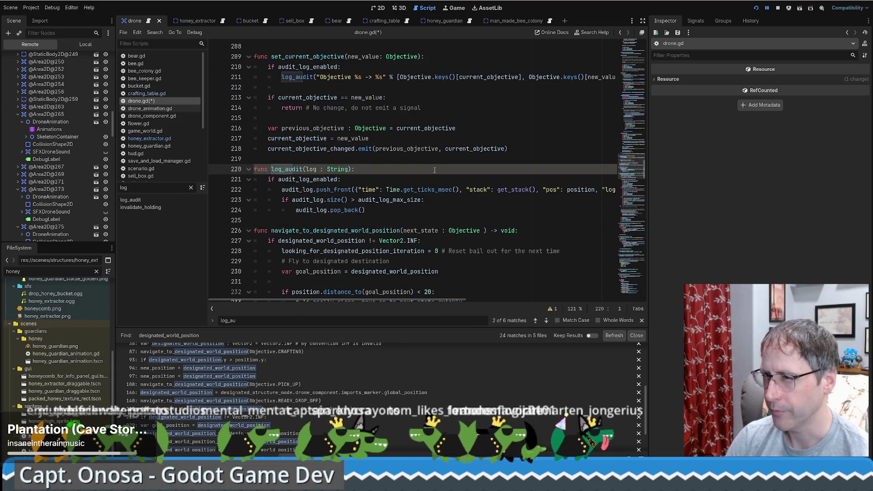
pyautogui.hotkey('alt', 'Left')
pyautogui.scroll(-8, 438, 184)
pyautogui.scroll(10, 431, 179)
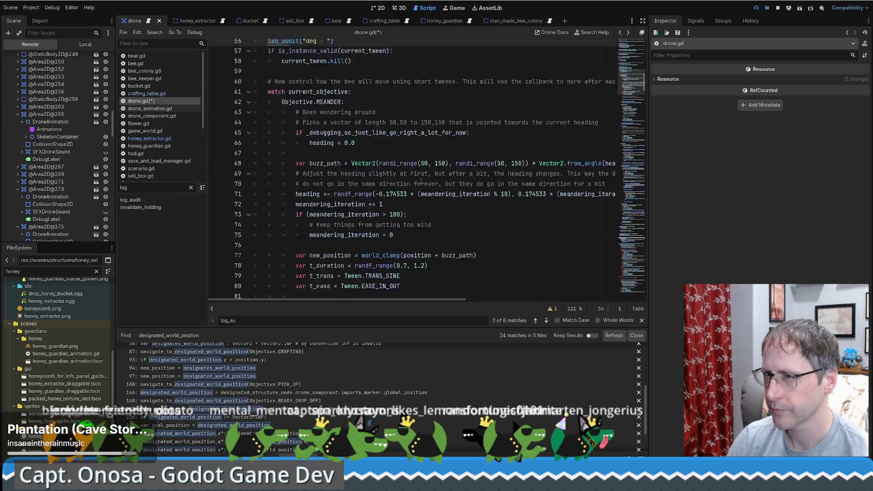
pyautogui.scroll(7, 368, 149)
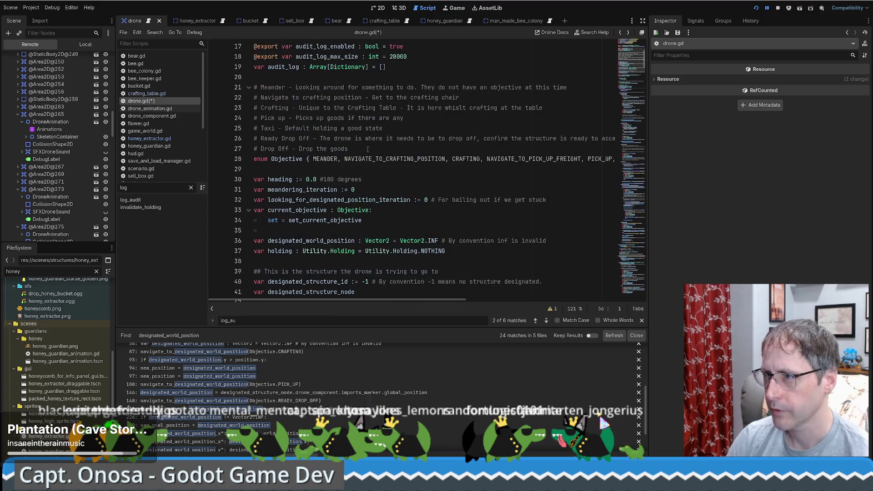
pyautogui.scroll(6, 533, 134)
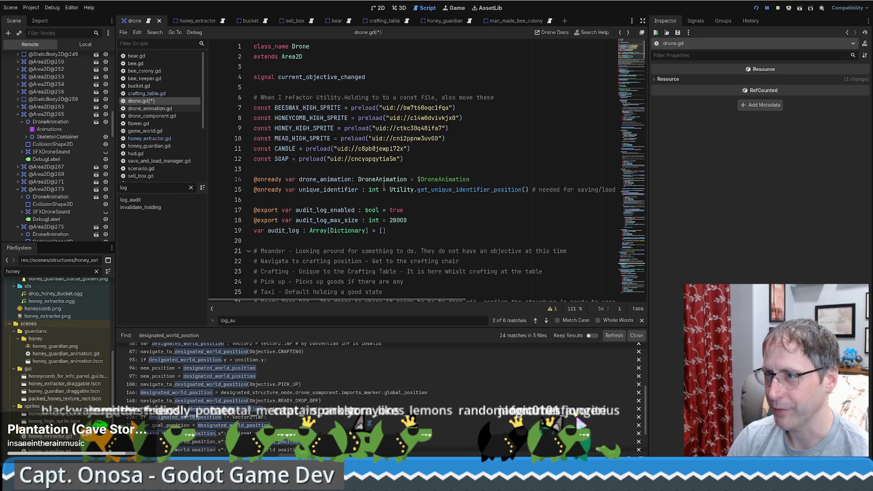
pyautogui.scroll(-6, 384, 185)
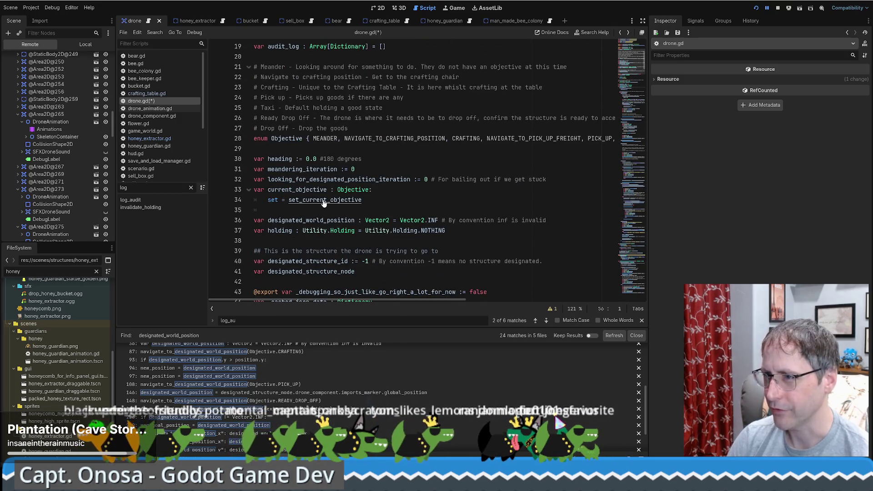
# Copy Objective.keys()[current_objective] from line 211 into the message as "dng - %s" % …
pyautogui.keyDown('ctrl'); pyautogui.click(326, 200); pyautogui.keyUp('ctrl')
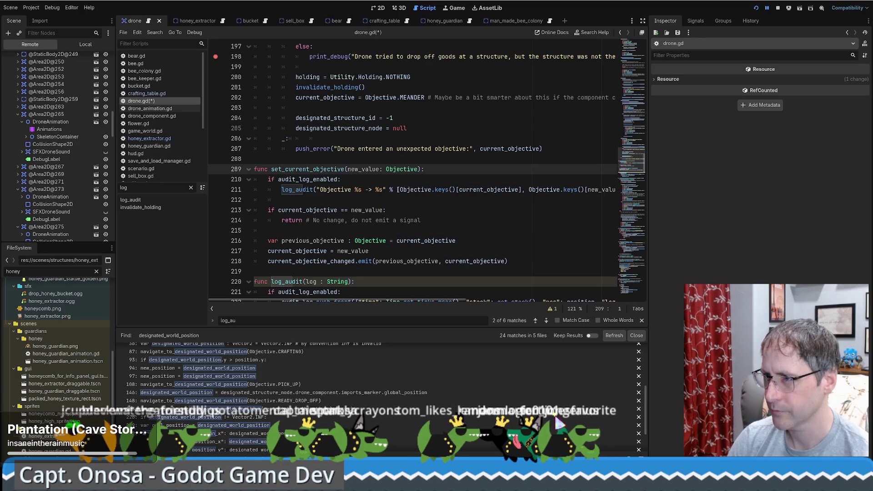
pyautogui.moveTo(397, 189); pyautogui.dragTo(524, 190)
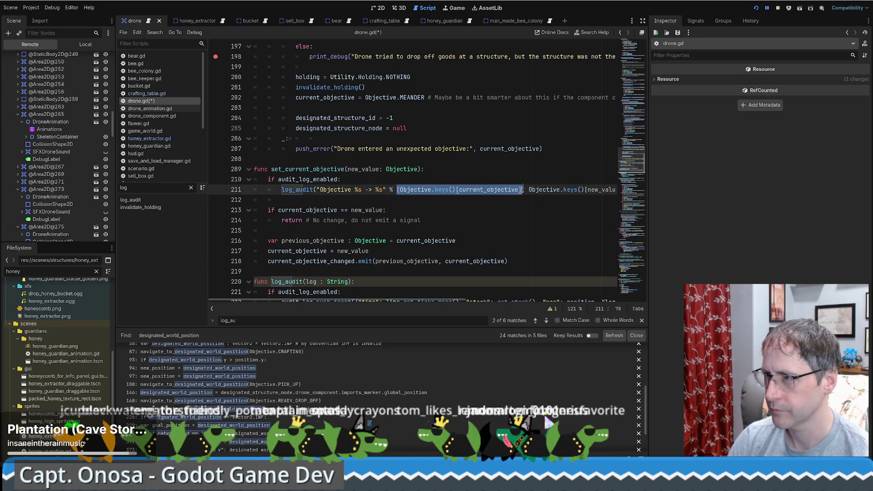
pyautogui.click(522, 188)
pyautogui.moveTo(400, 189); pyautogui.dragTo(523, 189)
pyautogui.hotkey('ctrl', 'c')
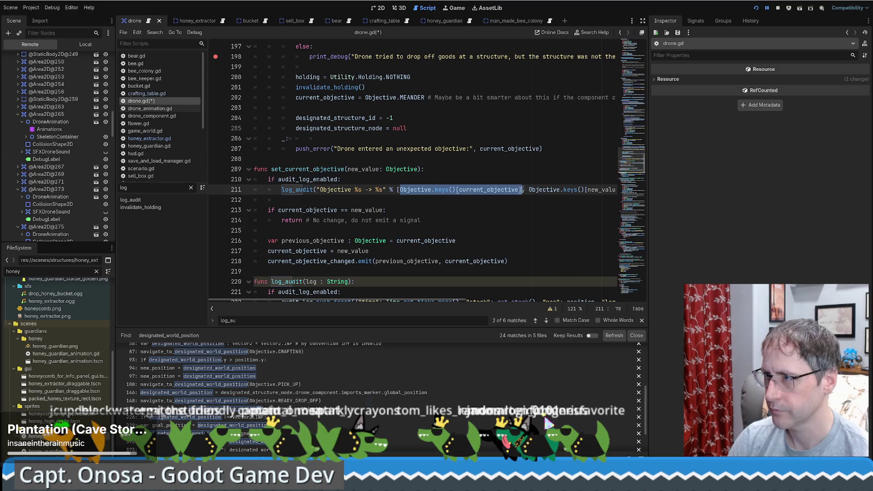
pyautogui.scroll(20, 511, 168)
pyautogui.click(371, 170)
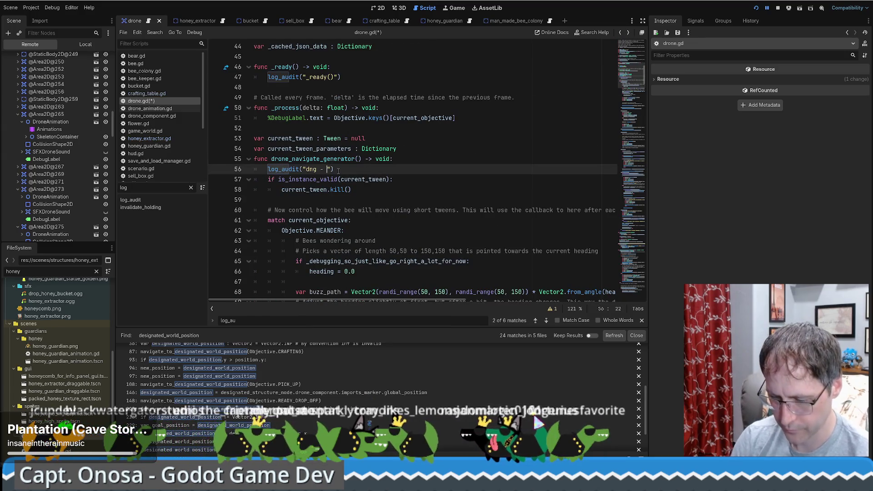
pyautogui.write('%s" %')
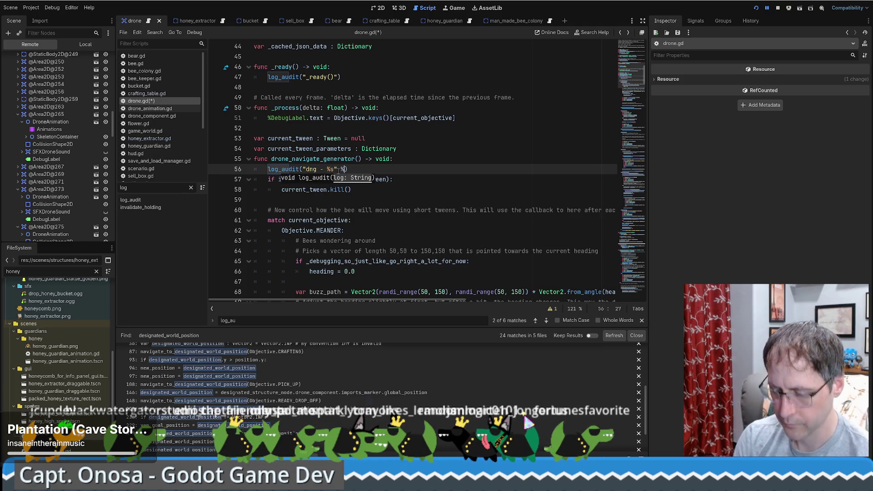
pyautogui.hotkey('ctrl', 'v')
# Save drone.gd with the completed objective log call
pyautogui.click(481, 168)
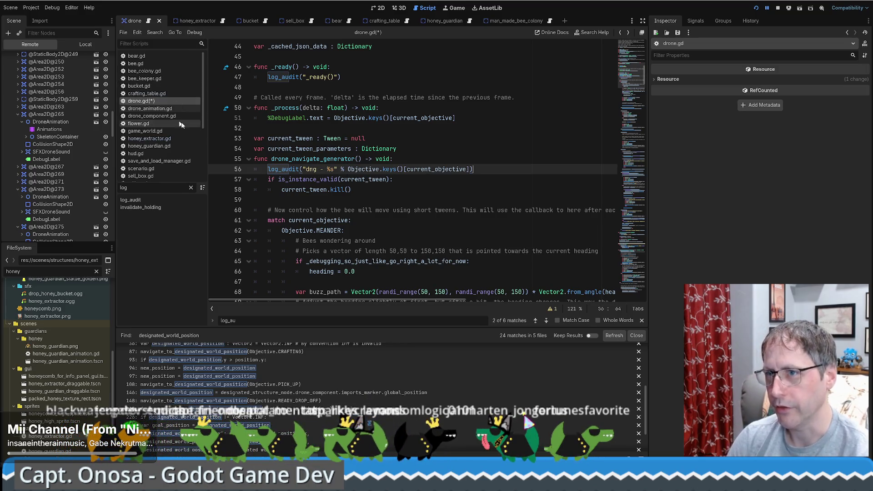
pyautogui.scroll(5, 85, 166)
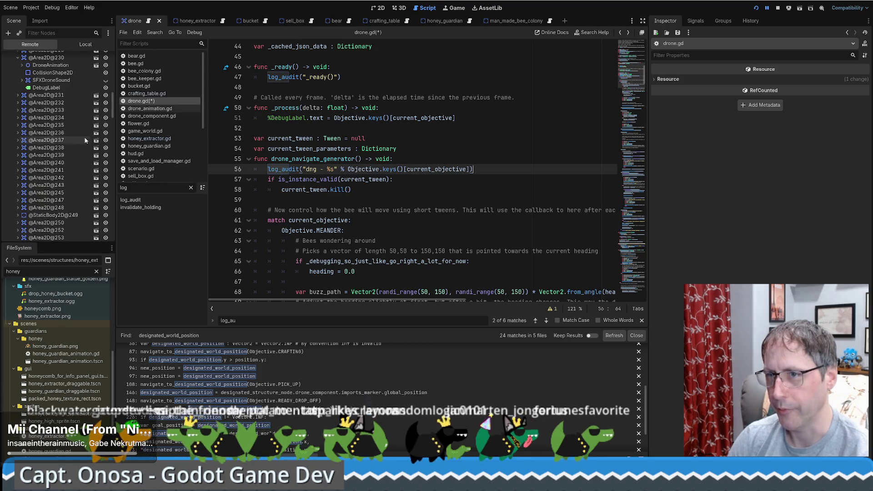
pyautogui.scroll(6, 85, 140)
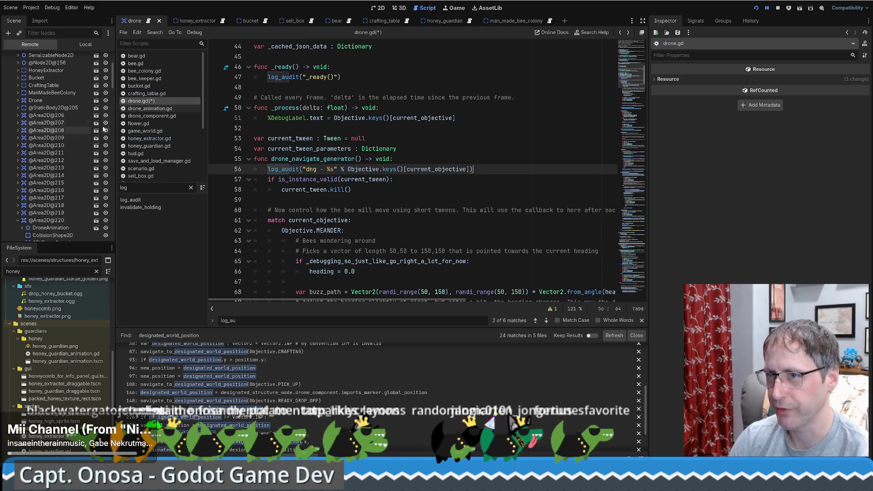
pyautogui.click(177, 116)
pyautogui.click(159, 101)
pyautogui.click(449, 151)
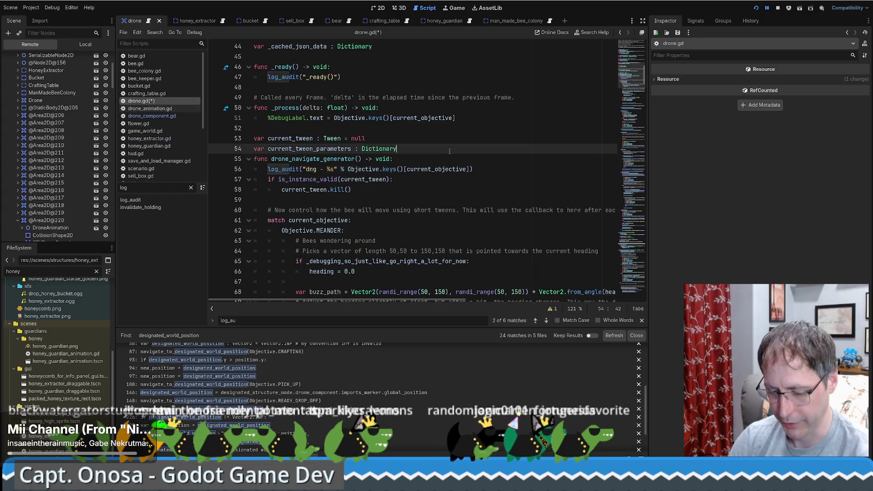
pyautogui.hotkey('ctrl', 's')
# Select the whole log_audit function at line 220 of drone.gd and cut it
pyautogui.keyDown('ctrl'); pyautogui.click(283, 170); pyautogui.keyUp('ctrl')
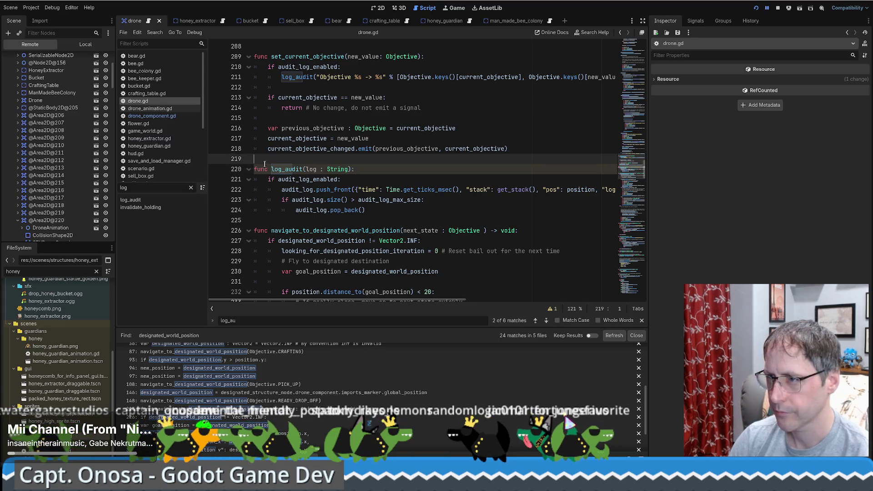
pyautogui.moveTo(366, 210); pyautogui.dragTo(196, 176)
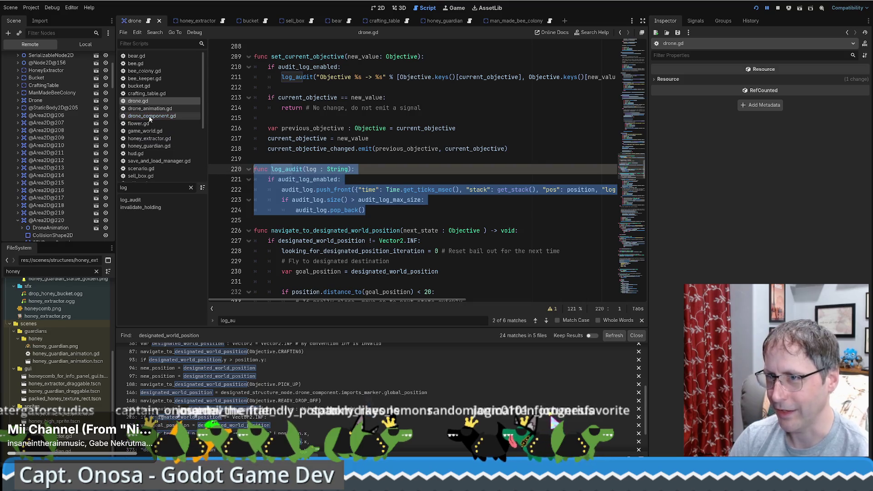
pyautogui.click(151, 116)
pyautogui.click(631, 104)
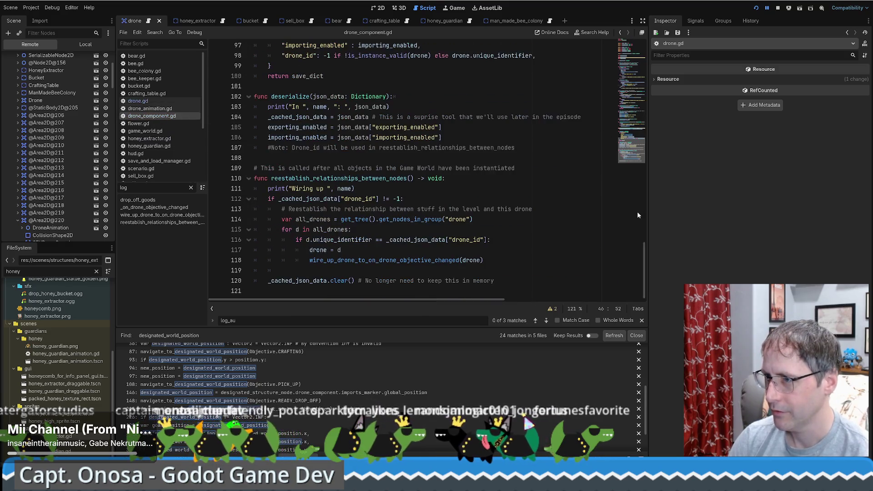
pyautogui.scroll(3, 299, 208)
pyautogui.hotkey('alt', 'Left')
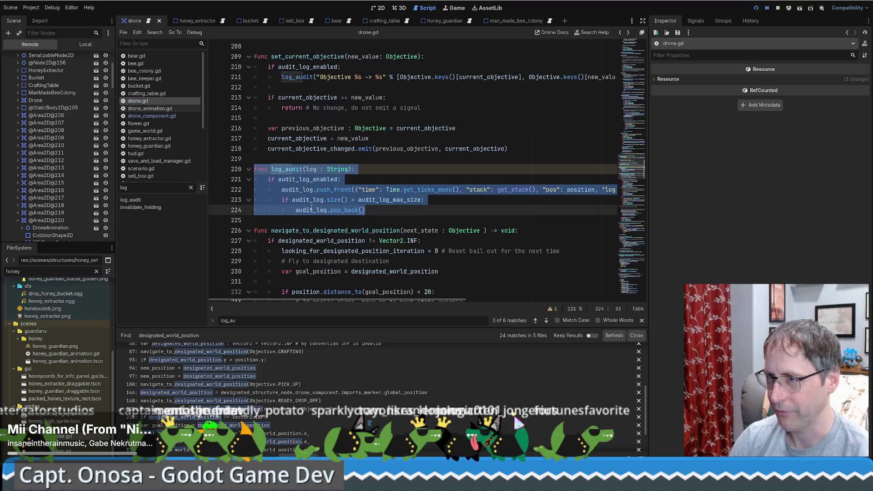
pyautogui.keyDown('shift'); pyautogui.click(527, 150); pyautogui.keyUp('shift')
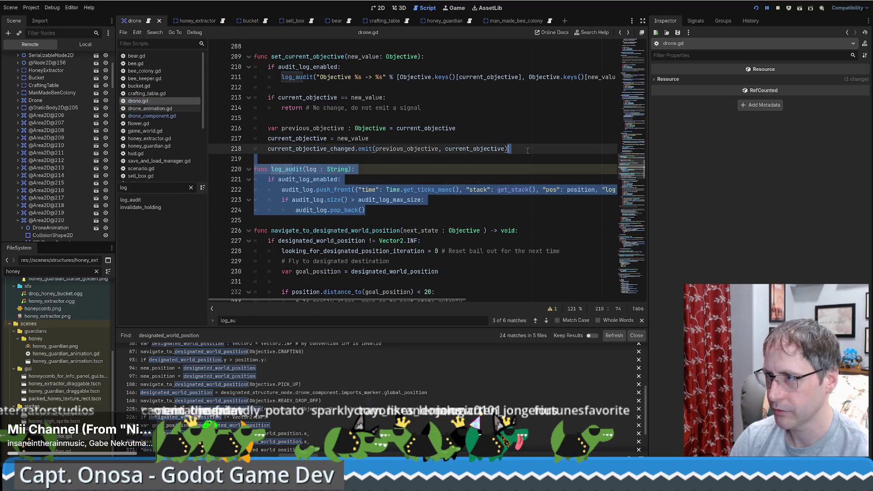
pyautogui.hotkey('ctrl', 'x')
# Paste log_audit at the end of drone.gd after _wire_up_drone_navigation, removing the extra blank line
pyautogui.click(632, 282)
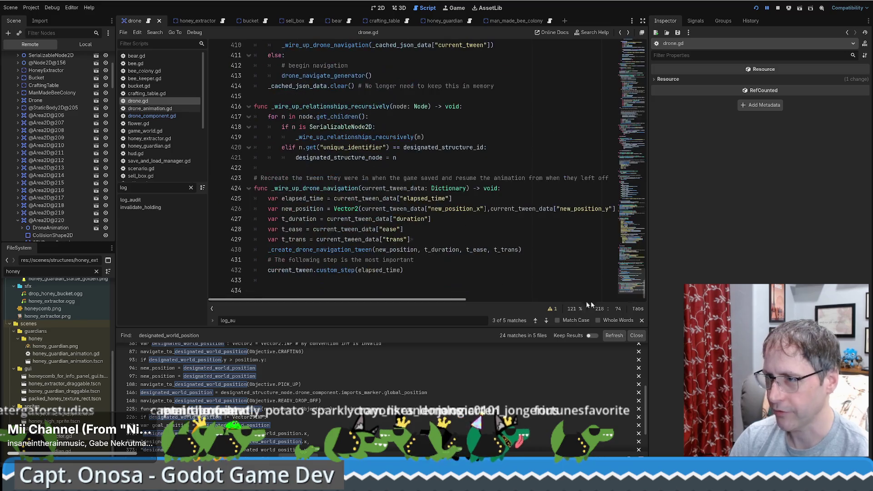
pyautogui.click(436, 281)
pyautogui.press('Return')
pyautogui.hotkey('ctrl', 'v')
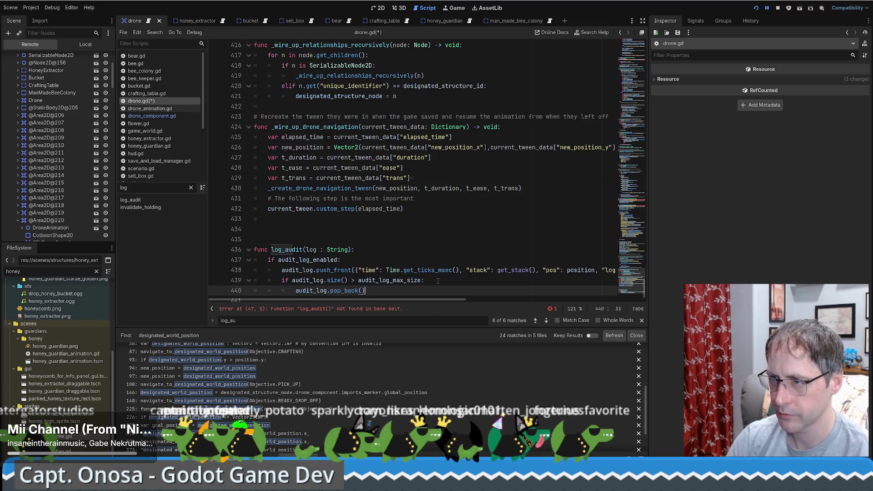
pyautogui.click(370, 237)
pyautogui.press('BackSpace')
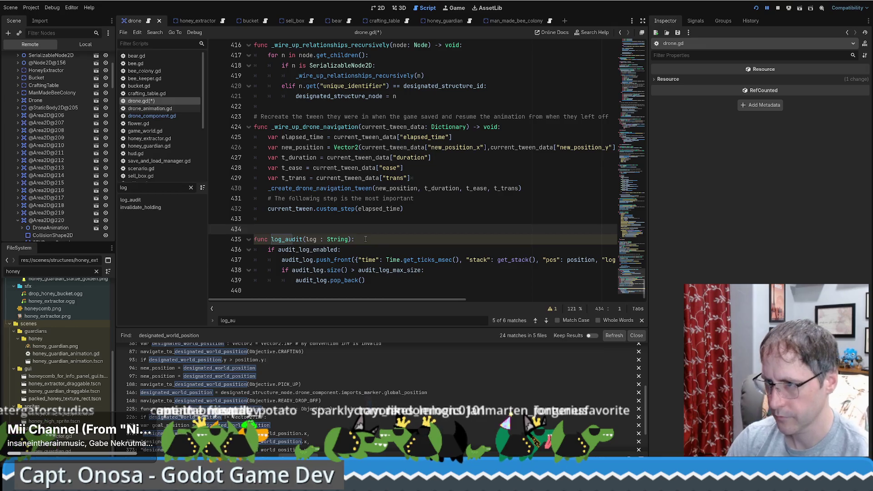
pyautogui.click(371, 281)
pyautogui.moveTo(632, 282); pyautogui.dragTo(637, 41)
# Copy log_audit into the end of drone_component.gd and stop the running game
pyautogui.hotkey('shift', 'Up')
pyautogui.hotkey('shift', 'Up')
pyautogui.hotkey('shift', 'Up')
pyautogui.hotkey('shift', 'Home')
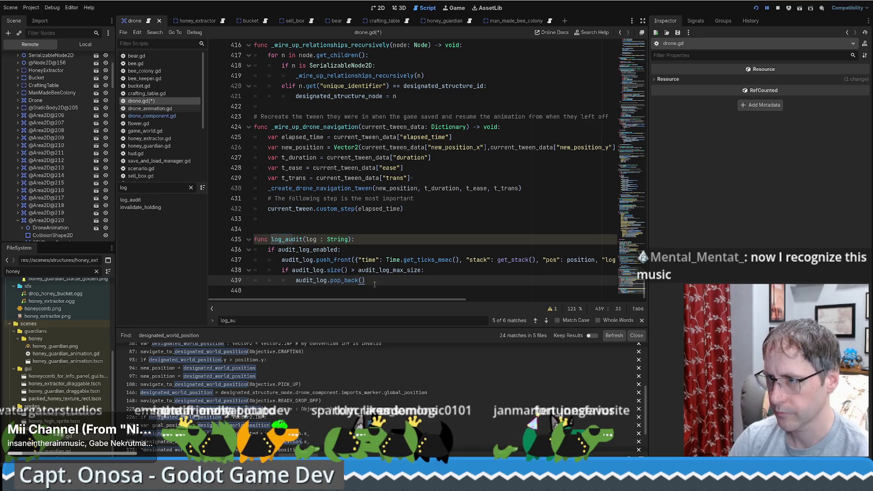
pyautogui.click(150, 117)
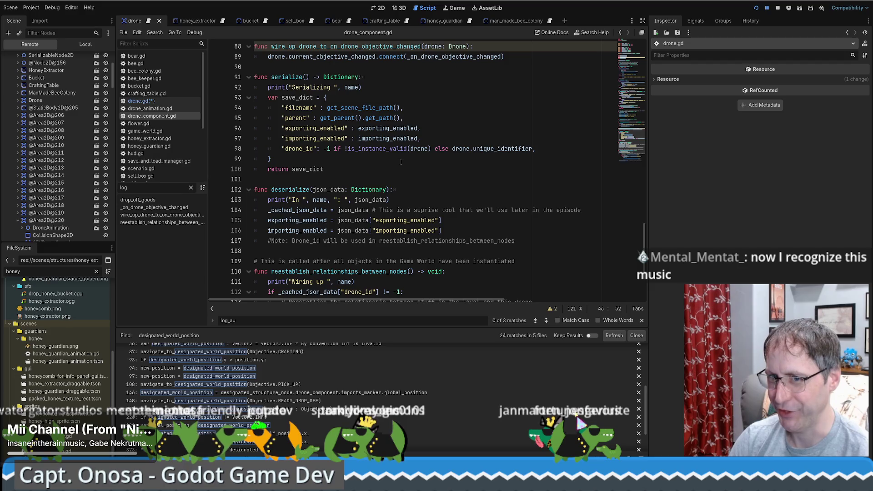
pyautogui.click(779, 7)
pyautogui.scroll(-3, 520, 290)
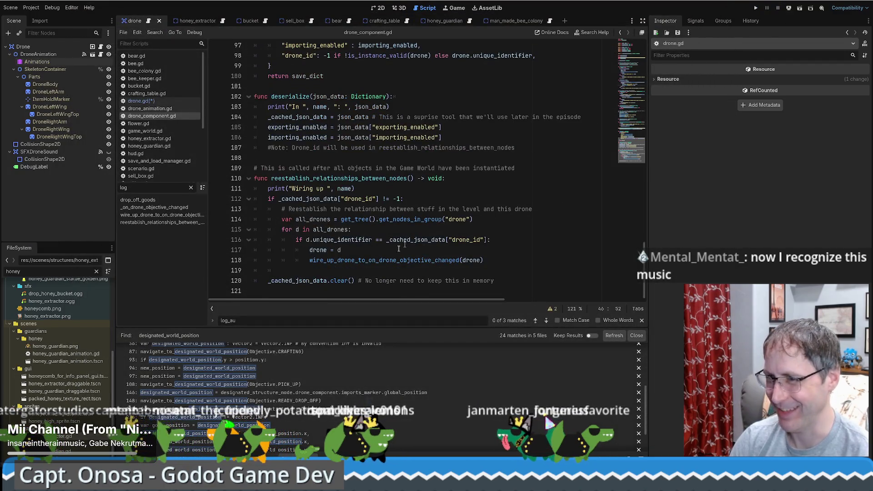
pyautogui.click(520, 289)
pyautogui.press('Down')
pyautogui.press('Down')
pyautogui.press('Down')
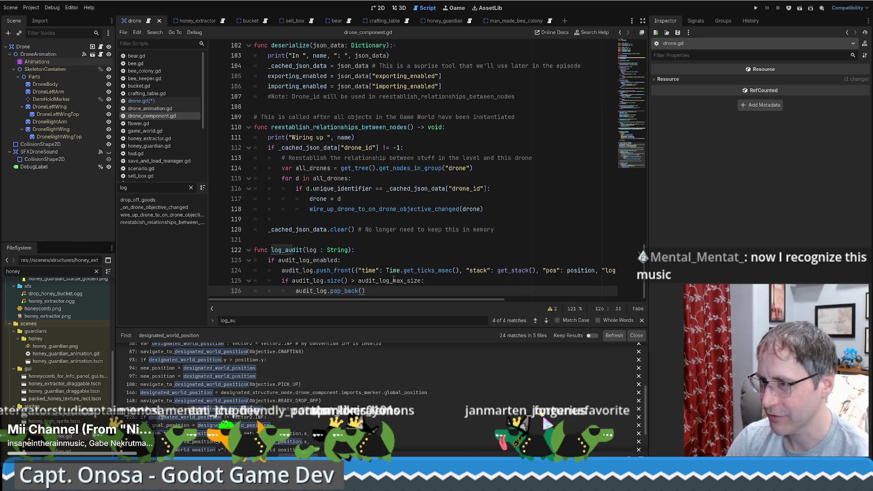
pyautogui.moveTo(462, 298)
pyautogui.mouseDown()
pyautogui.moveTo(524, 300)
pyautogui.moveTo(463, 299)
pyautogui.mouseUp()
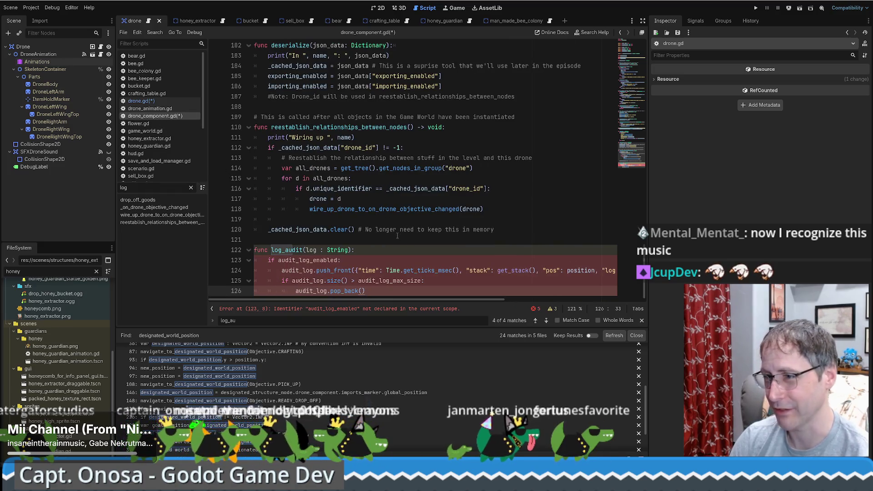
# Undo the trial log_audit paste in drone_component.gd and return to drone.gd
pyautogui.click(395, 235)
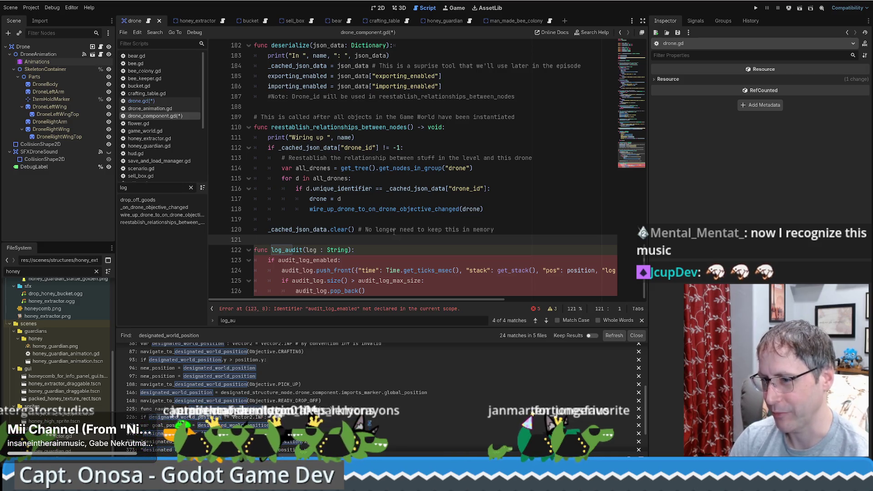
pyautogui.hotkey('ctrl', 'z')
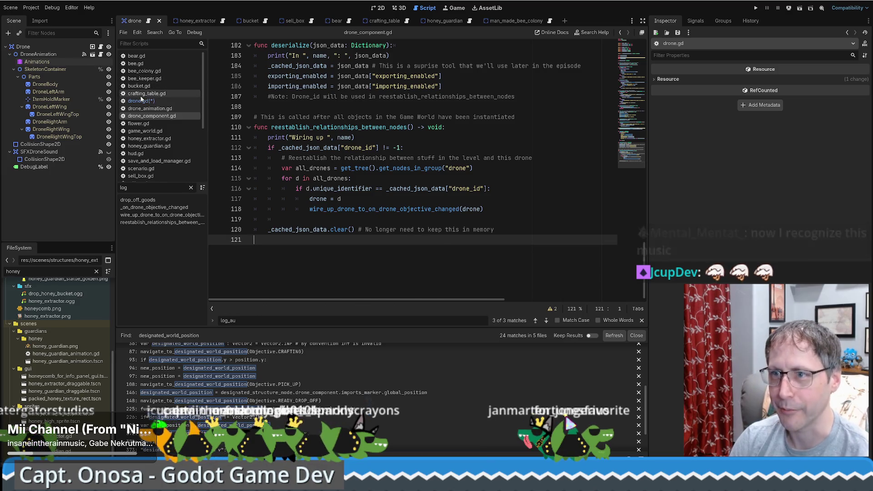
pyautogui.click(141, 101)
pyautogui.click(494, 215)
pyautogui.click(446, 230)
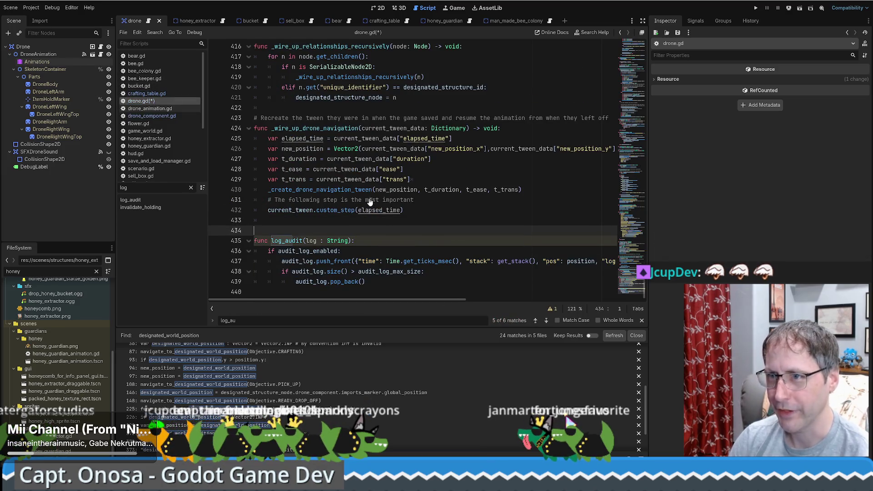
# Save drone.gd and select the DroneAnimation node in the Scene tree
pyautogui.hotkey('ctrl', 's')
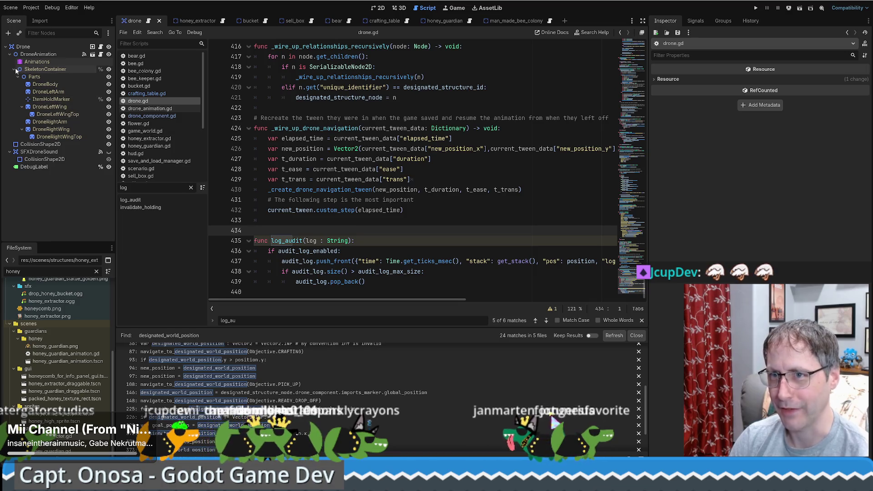
pyautogui.click(67, 55)
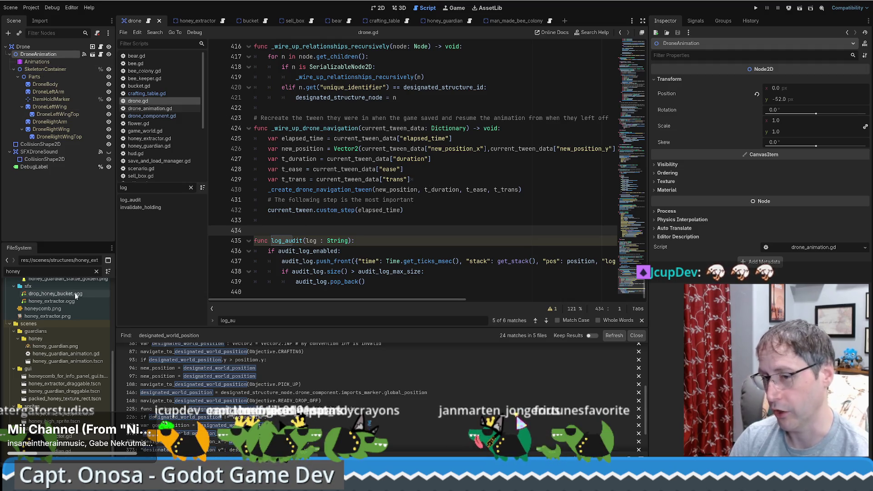
pyautogui.scroll(1, 114, 419)
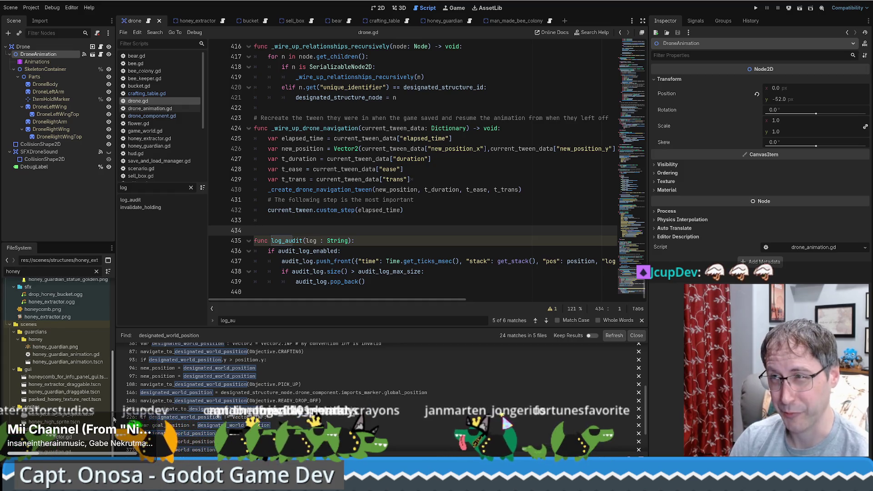
pyautogui.moveTo(114, 419); pyautogui.dragTo(116, 296)
pyautogui.scroll(-5, 70, 322)
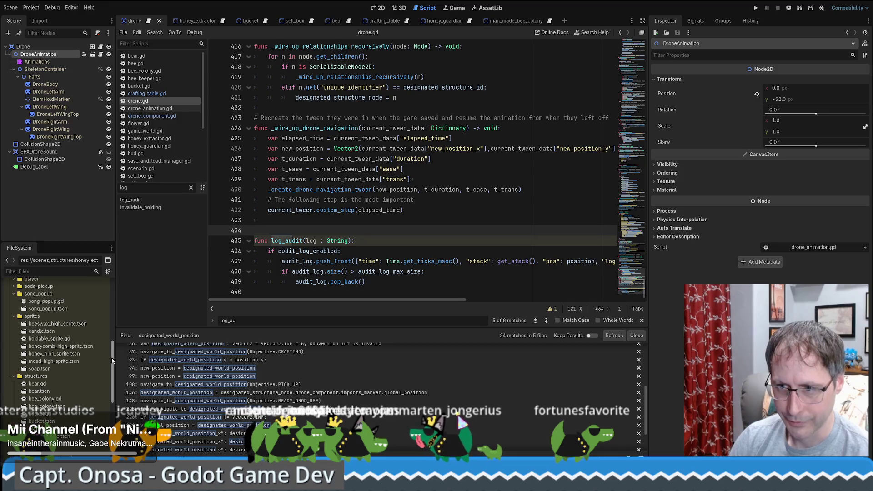
pyautogui.scroll(-10, 59, 363)
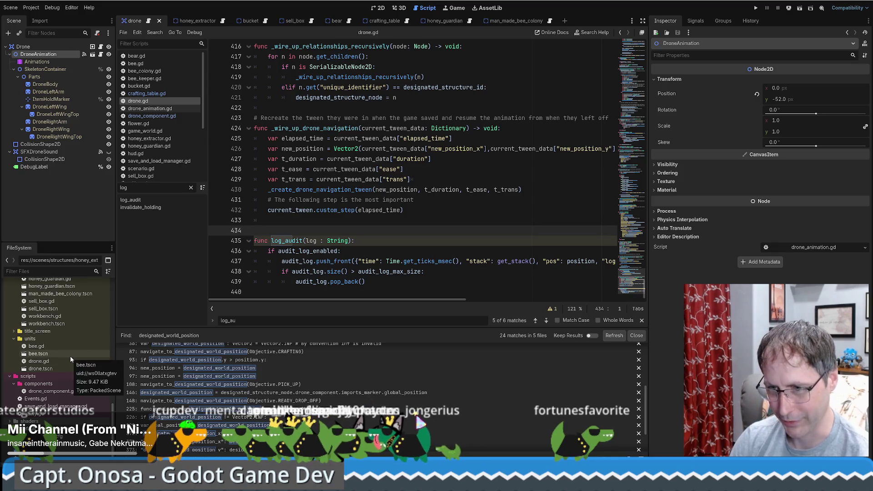
pyautogui.click(37, 414)
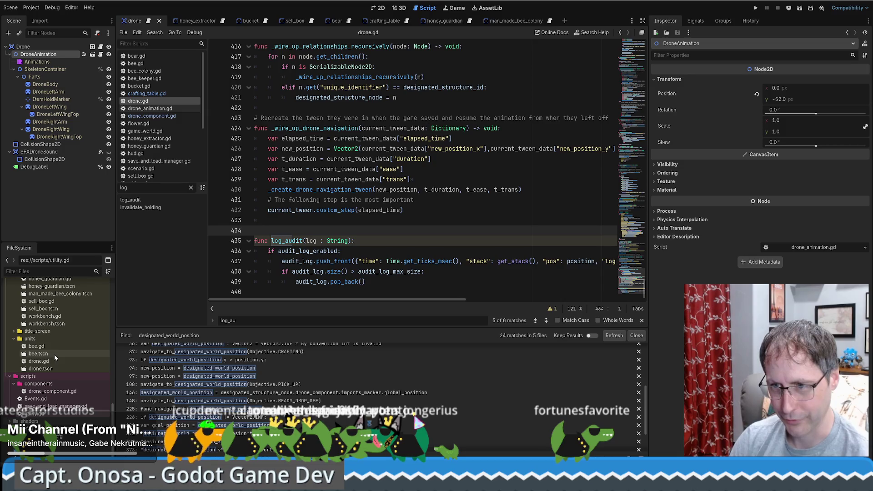
# Open DroneAnimation's script drone_animation.gd and place the caret near line 3
pyautogui.click(101, 55)
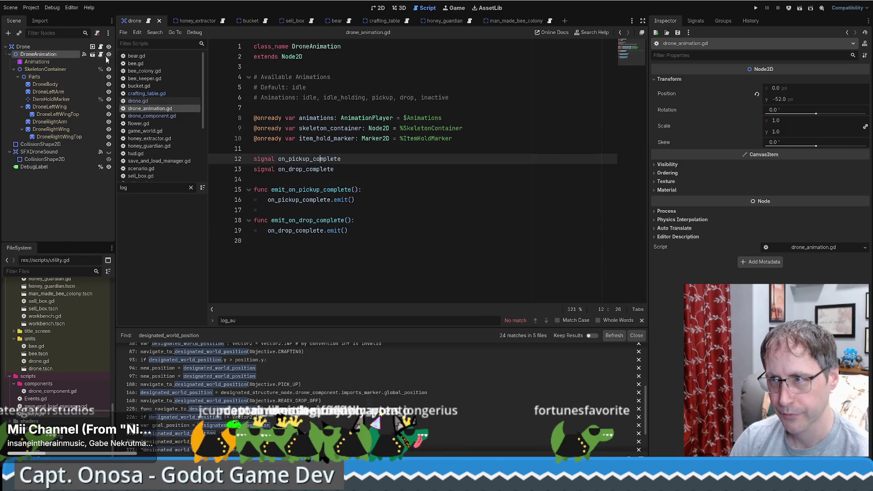
pyautogui.click(447, 69)
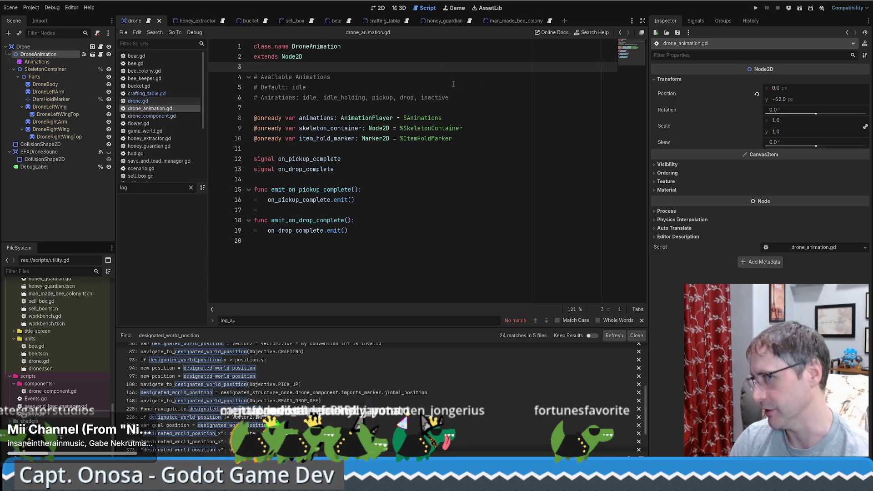
pyautogui.click(371, 58)
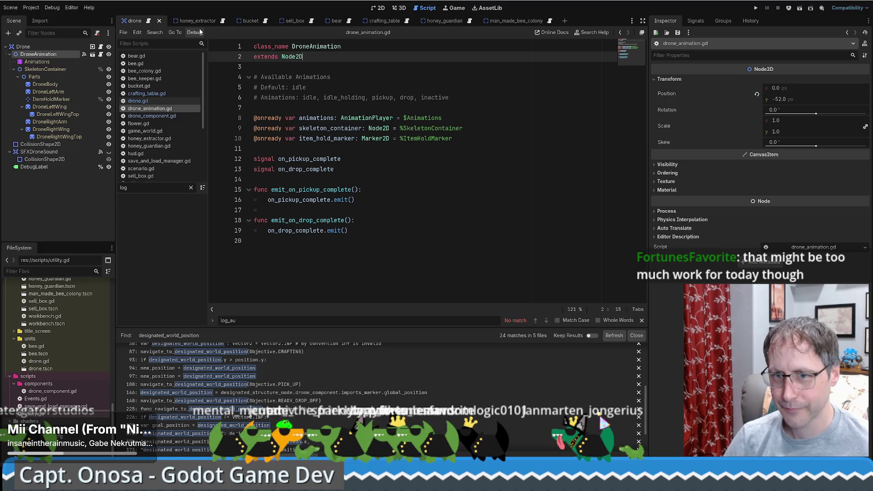
# Jump back to honey_extractor.gd, where drone_component.drone.log_audit is called
pyautogui.hotkey('alt', 'Left')
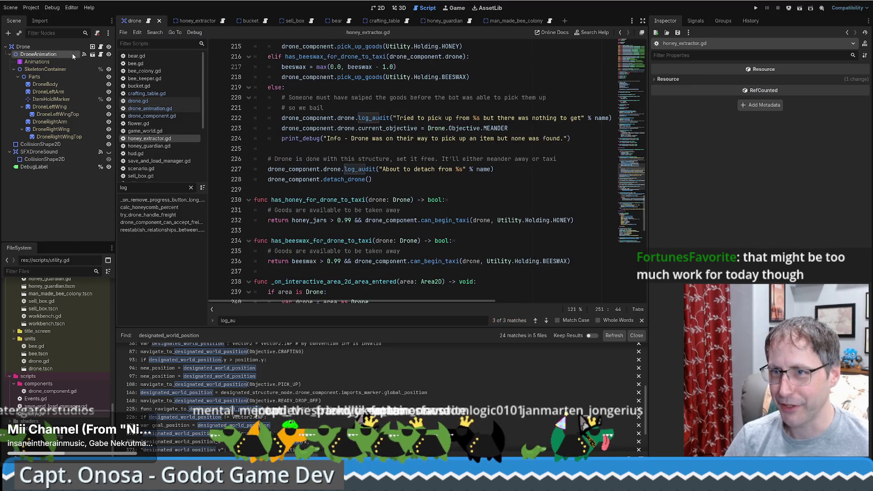
# Switch to the honey_extractor scene and open drone_component.gd
pyautogui.hotkey('ctrl', 'Tab')
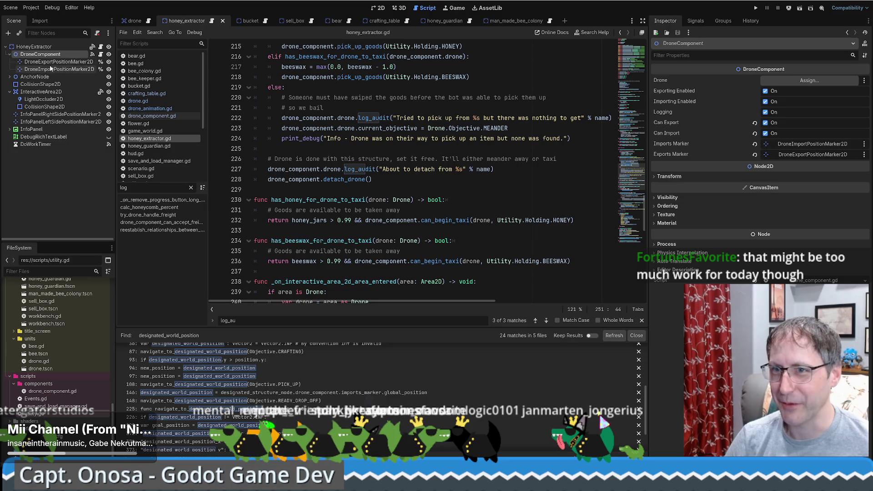
pyautogui.click(101, 54)
pyautogui.click(637, 48)
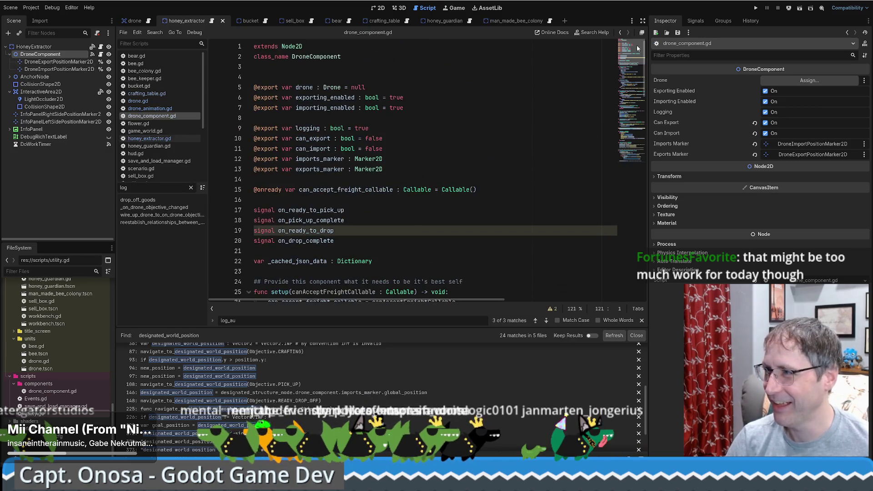
pyautogui.click(506, 97)
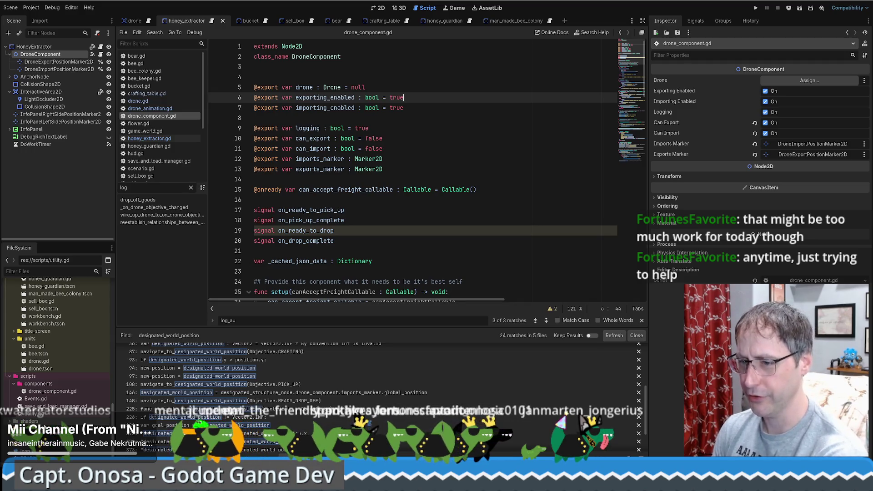
# Duplicate drone_component.gd as logger_node.gd in scripts/components and open the copy
pyautogui.click(58, 392)
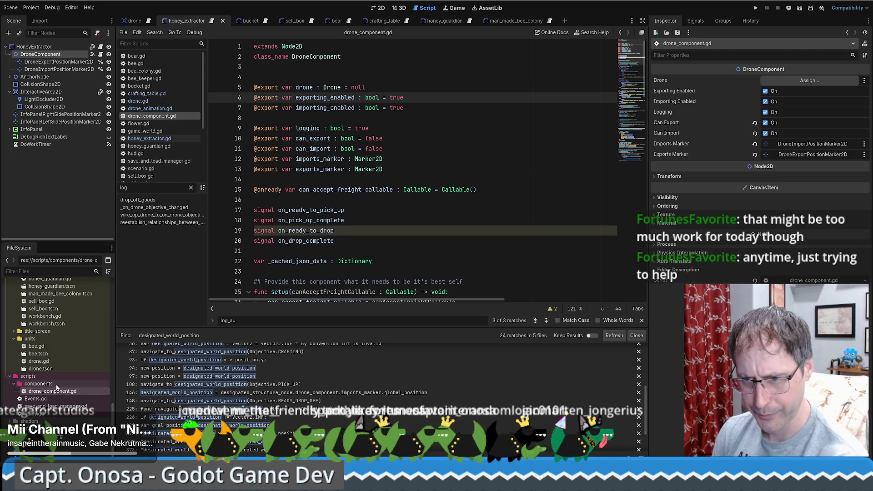
pyautogui.click(59, 391)
pyautogui.rightClick(59, 392)
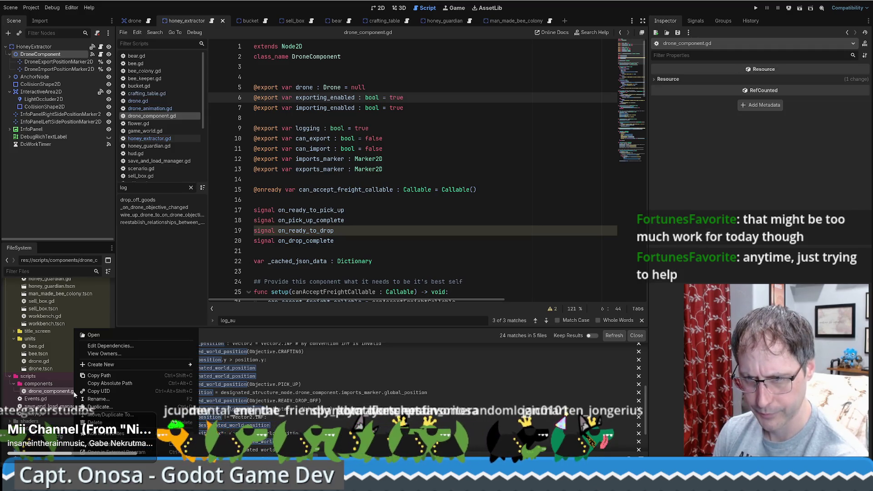
pyautogui.click(99, 407)
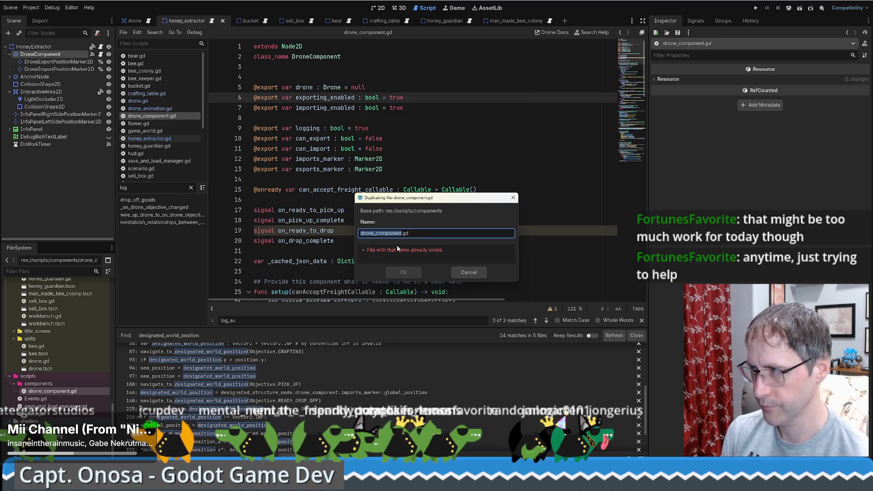
pyautogui.write('logger')
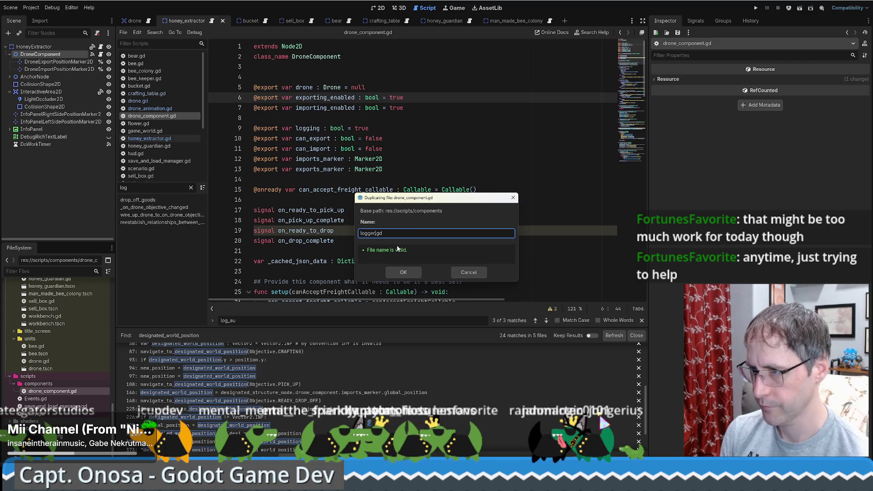
pyautogui.write('_node')
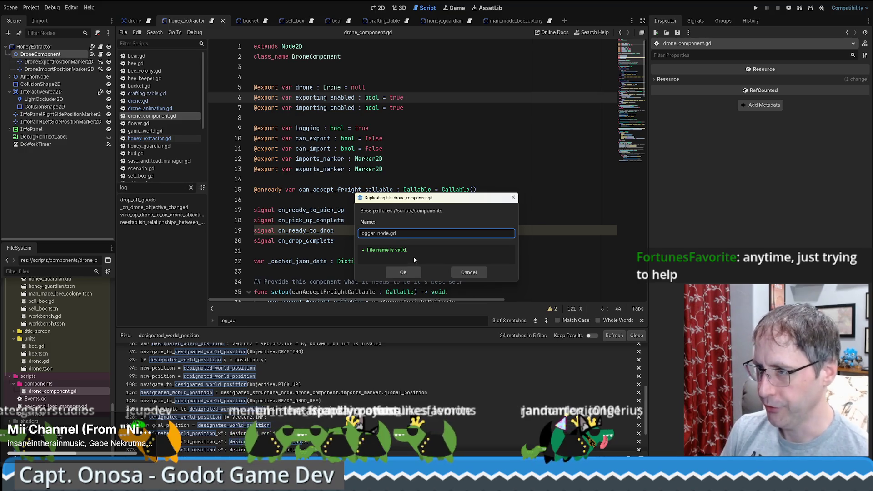
pyautogui.click(403, 273)
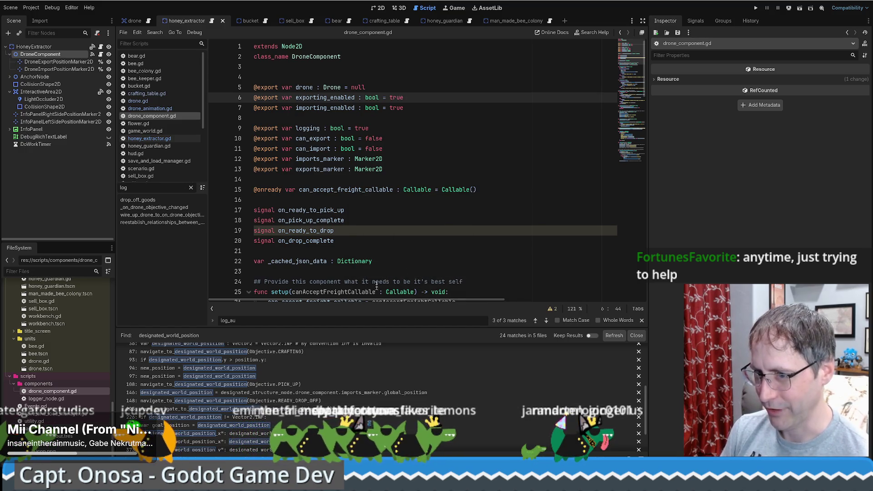
pyautogui.doubleClick(42, 399)
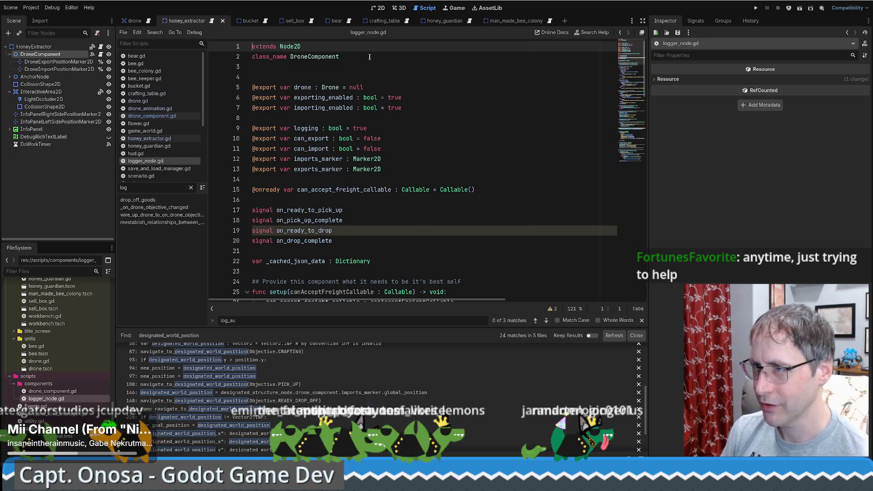
# Rename the class to LoggerNode and delete all code from line 4 onward
pyautogui.click(313, 56)
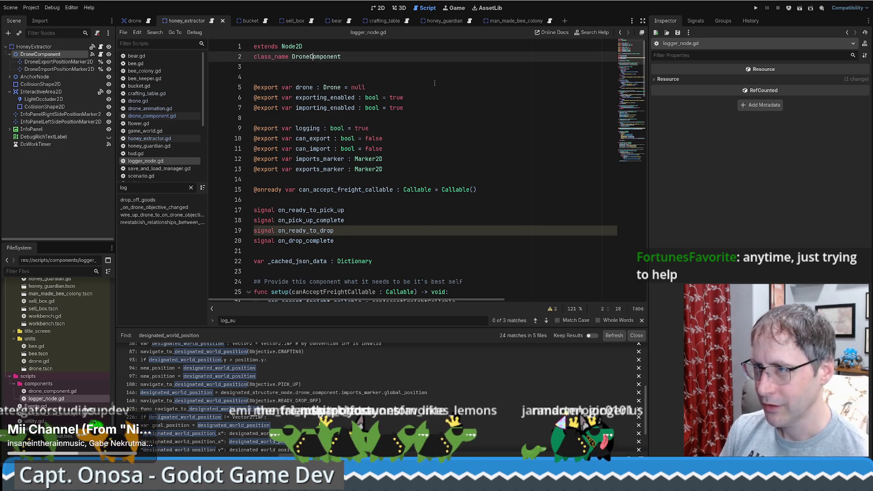
pyautogui.doubleClick(317, 58)
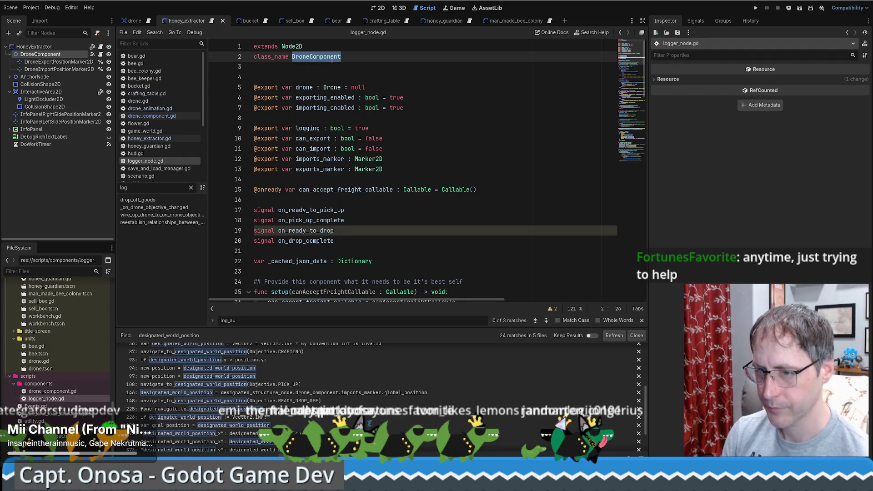
pyautogui.write('Logger')
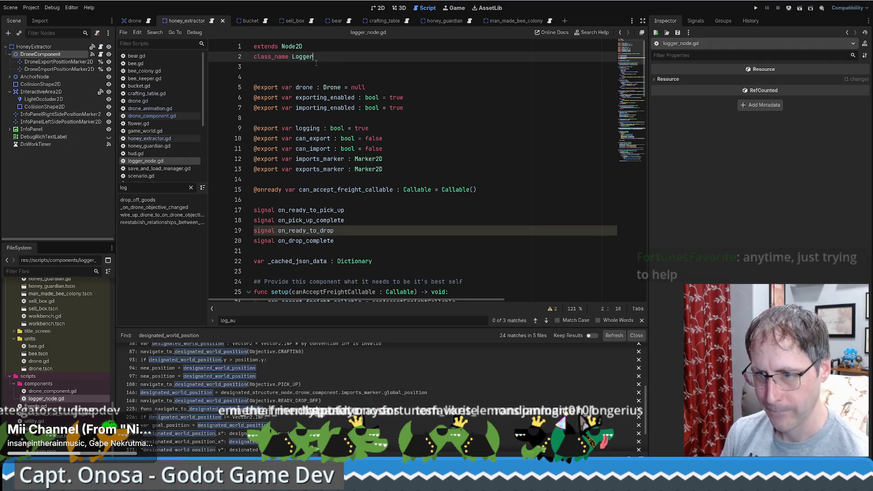
pyautogui.click(321, 74)
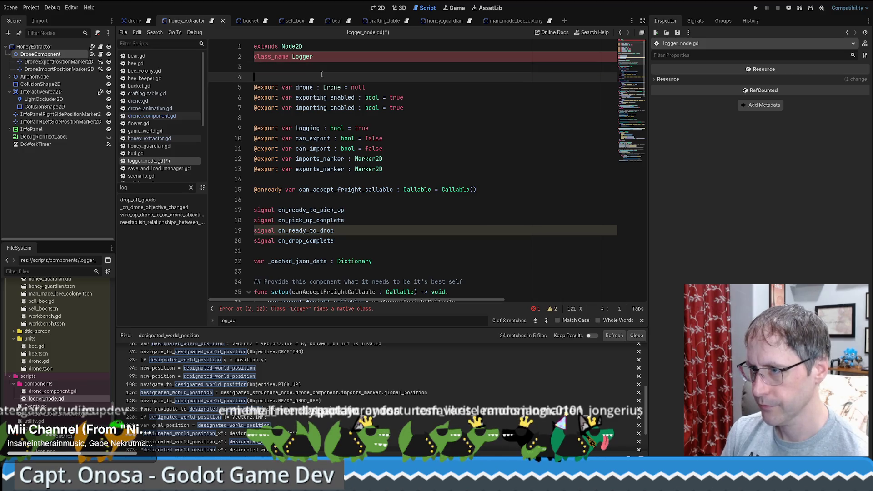
pyautogui.moveTo(322, 74)
pyautogui.mouseDown()
pyautogui.moveTo(336, 66)
pyautogui.moveTo(330, 95)
pyautogui.moveTo(348, 143)
pyautogui.moveTo(291, 256)
pyautogui.mouseUp()
pyautogui.press('Delete')
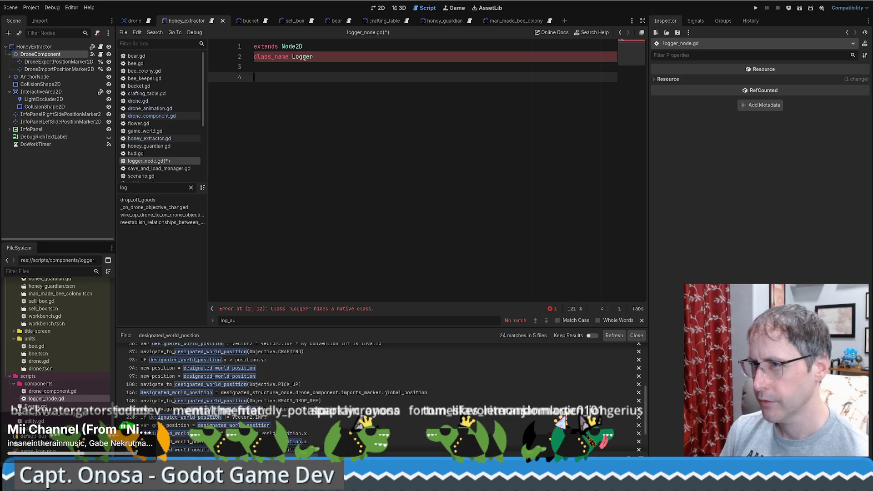
# Open the Node2D class reference from the extends line
pyautogui.click(320, 58)
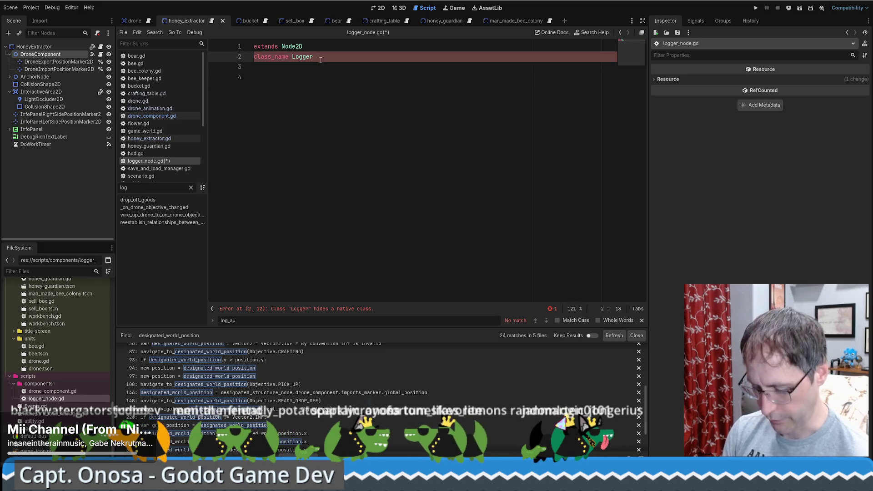
pyautogui.click(327, 81)
pyautogui.click(310, 57)
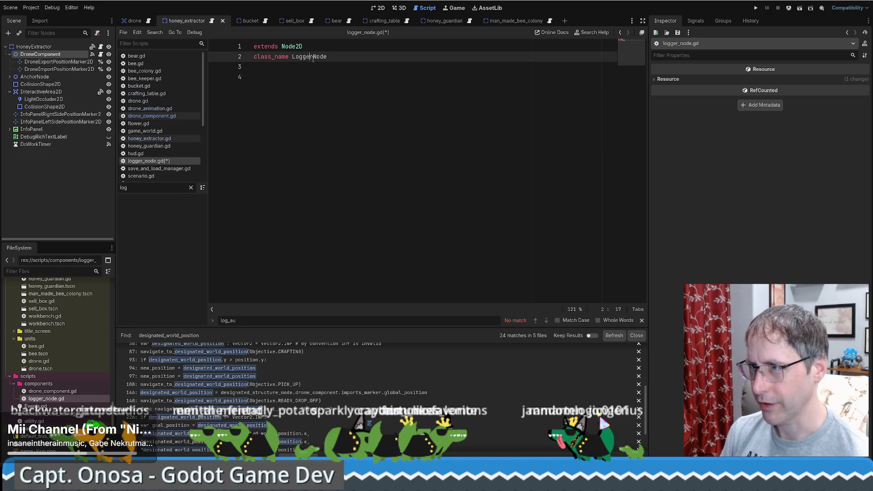
pyautogui.keyDown('ctrl'); pyautogui.click(291, 46); pyautogui.keyUp('ctrl')
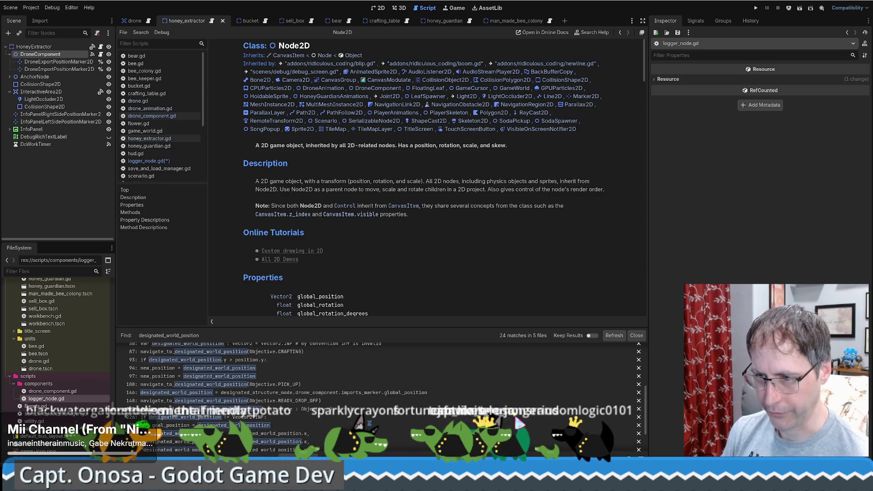
# Read the Logger class page in the browser docs, then return to logger_node.gd
pyautogui.hotkey('alt', 'Tab')
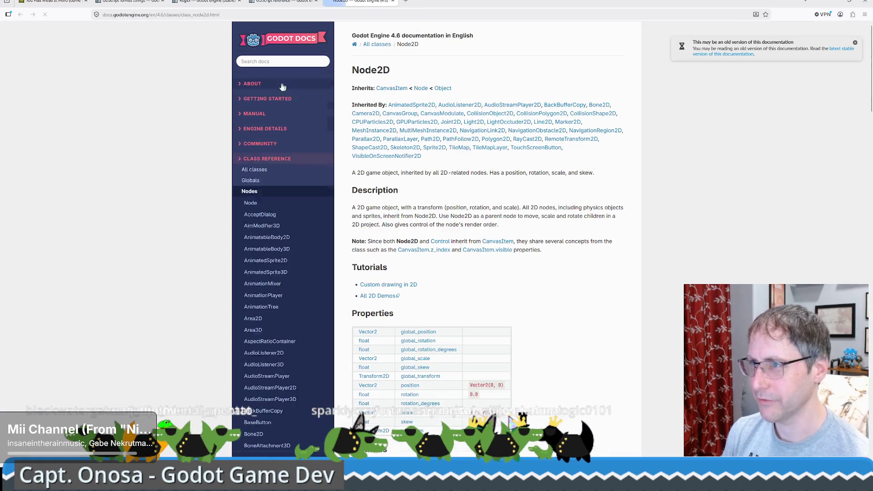
pyautogui.click(271, 61)
pyautogui.write('logger')
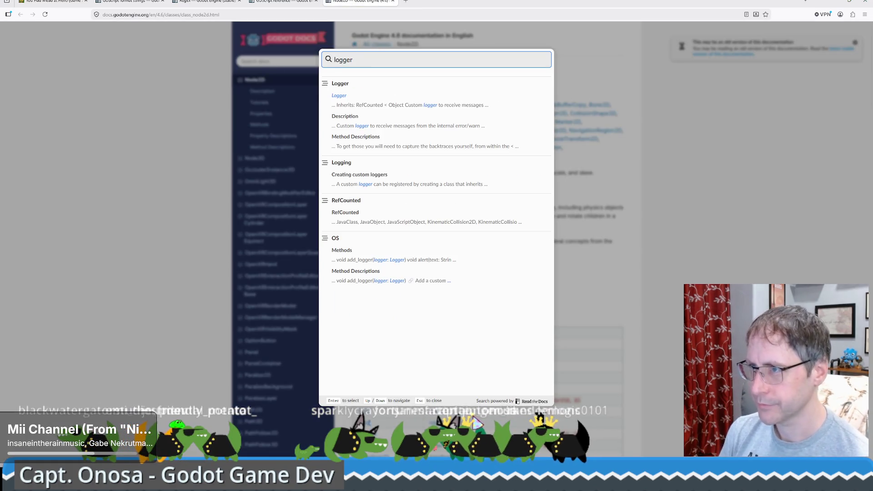
pyautogui.click(339, 96)
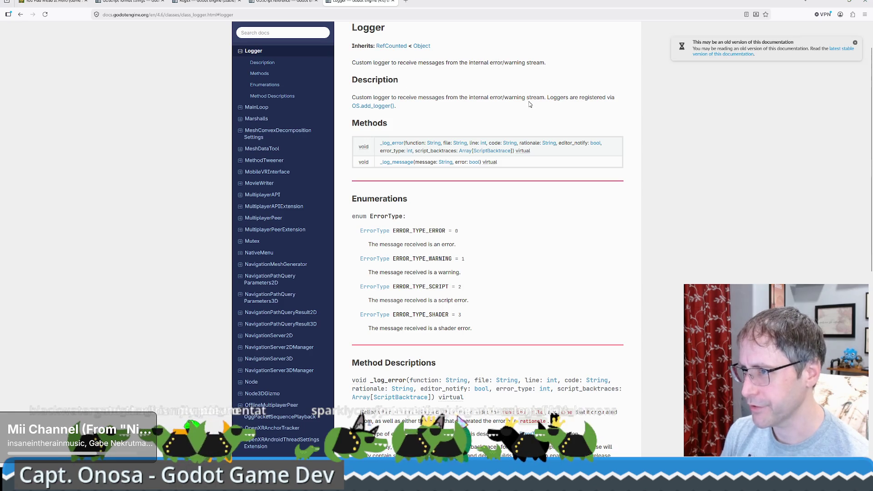
pyautogui.scroll(-1, 527, 100)
pyautogui.scroll(-8, 527, 101)
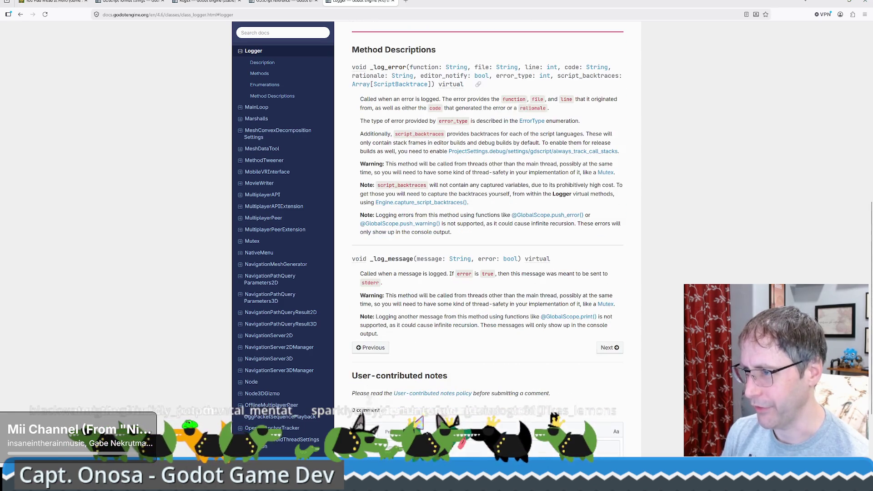
pyautogui.scroll(7, 528, 105)
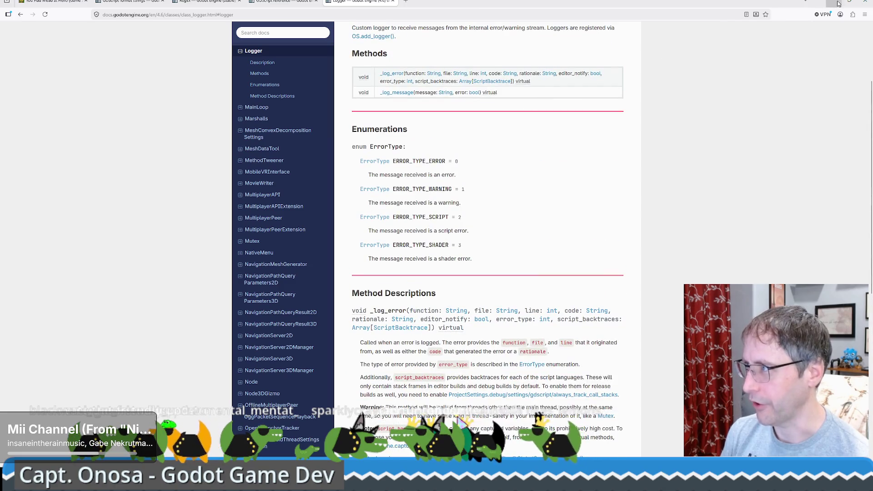
pyautogui.hotkey('alt', 'Tab')
pyautogui.hotkey('alt', 'Left')
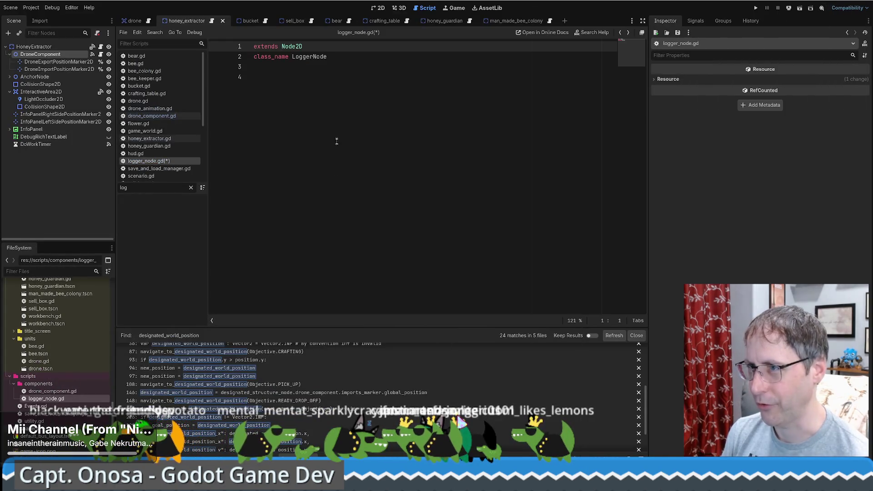
# Rename the script file logger_node.gd to audit_log_node.gd
pyautogui.click(362, 67)
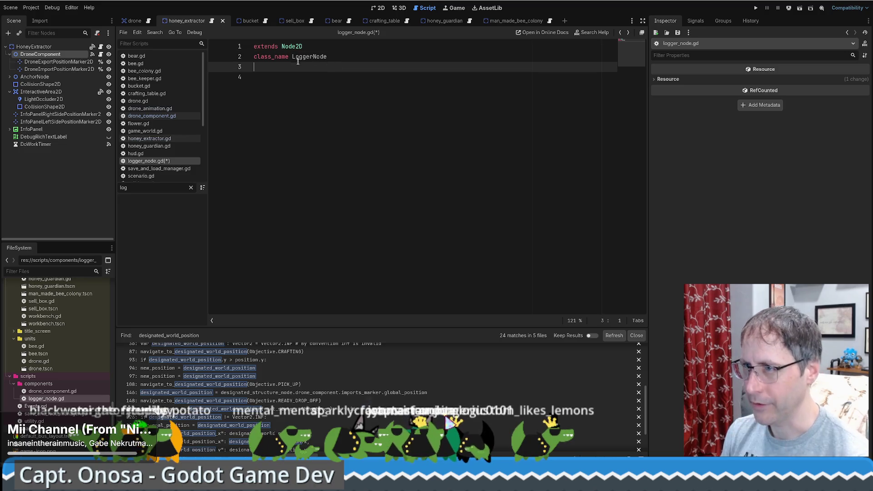
pyautogui.click(291, 57)
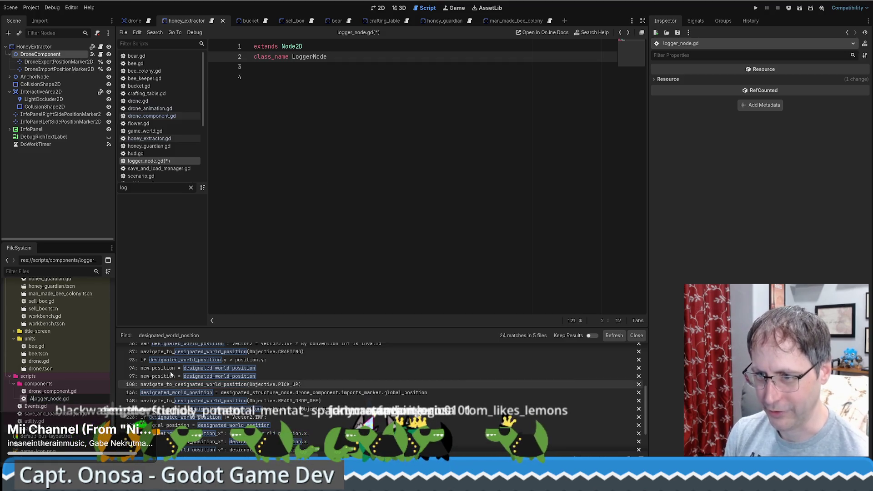
pyautogui.write('udit_')
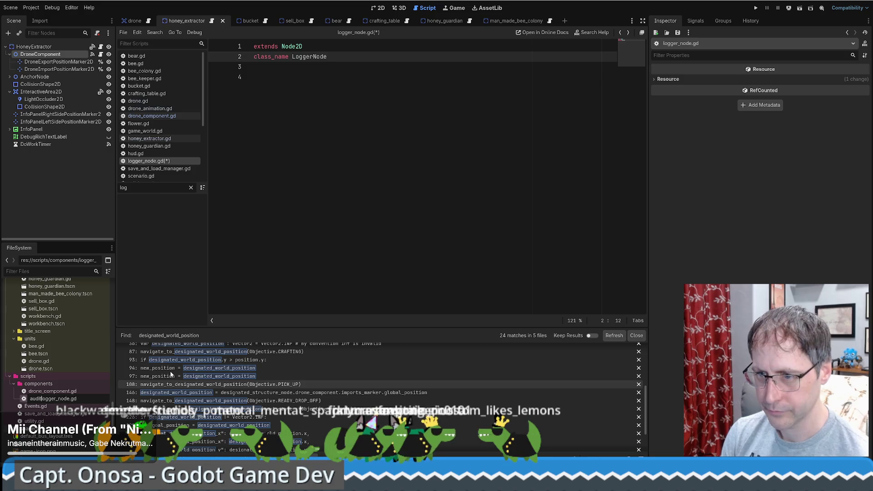
pyautogui.press('BackSpace')
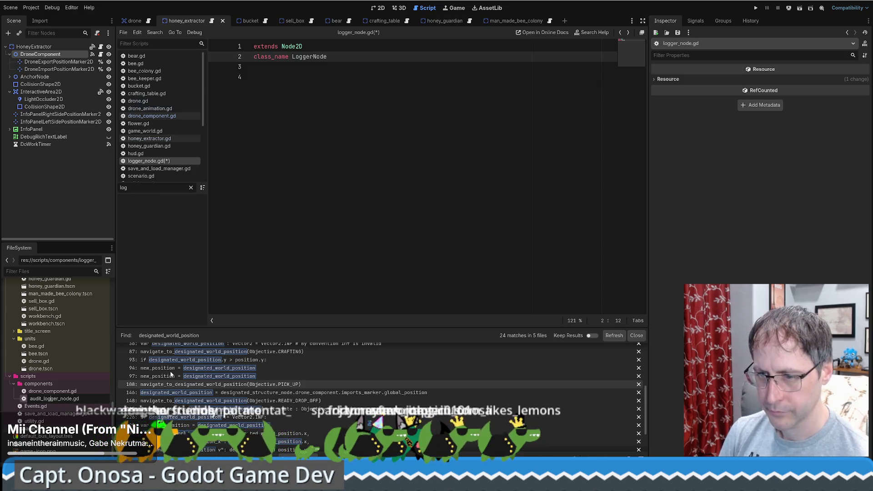
pyautogui.press('Delete')
pyautogui.press('Delete')
pyautogui.press('Return')
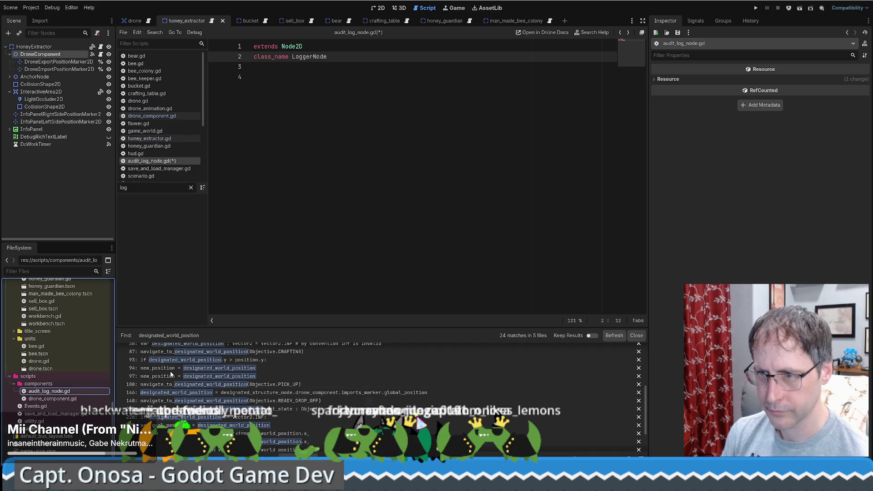
# Change class_name from LoggerNode to AuditLog and save the script
pyautogui.doubleClick(311, 56)
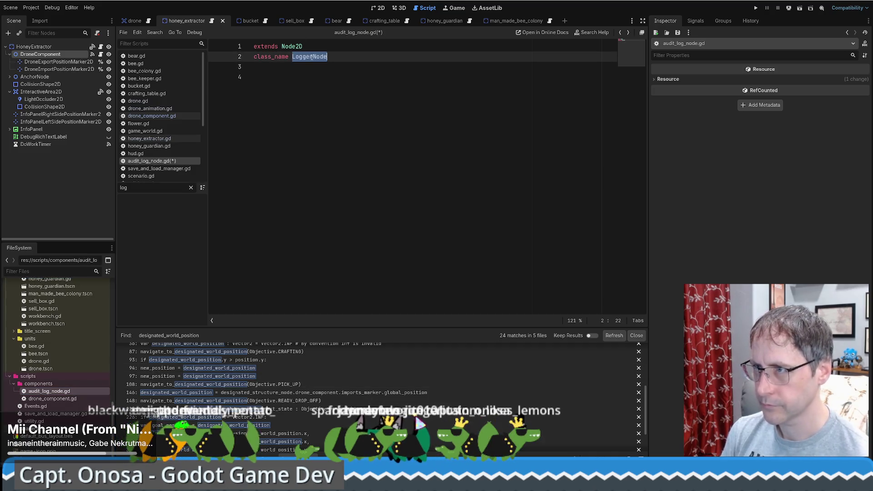
pyautogui.write('AuditLog')
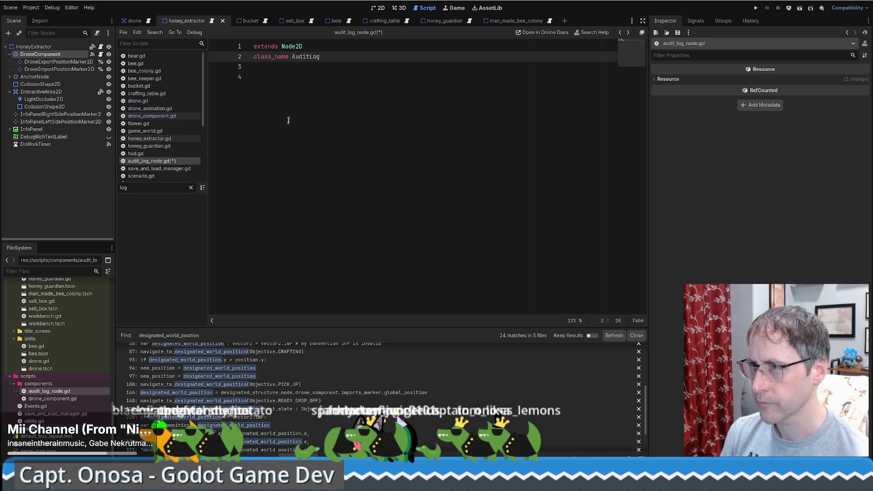
pyautogui.hotkey('ctrl', 's')
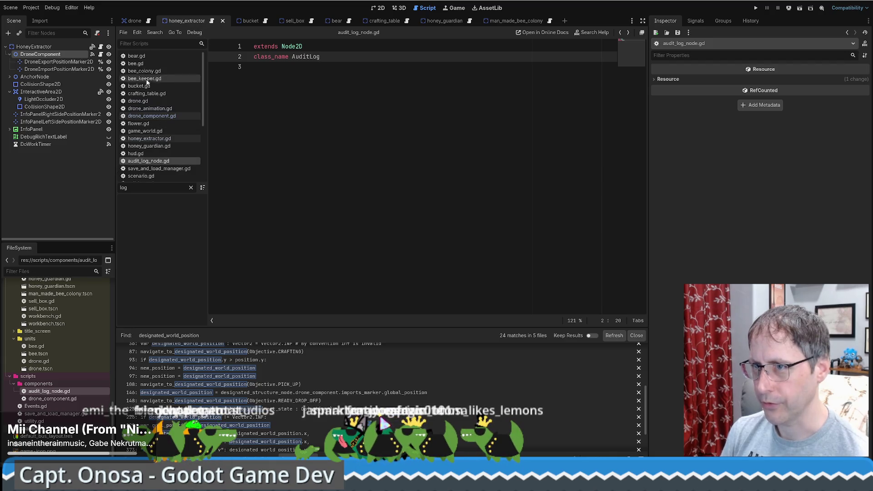
# Cut log_audit from drone.gd and paste it into audit_log_node.gd
pyautogui.click(150, 101)
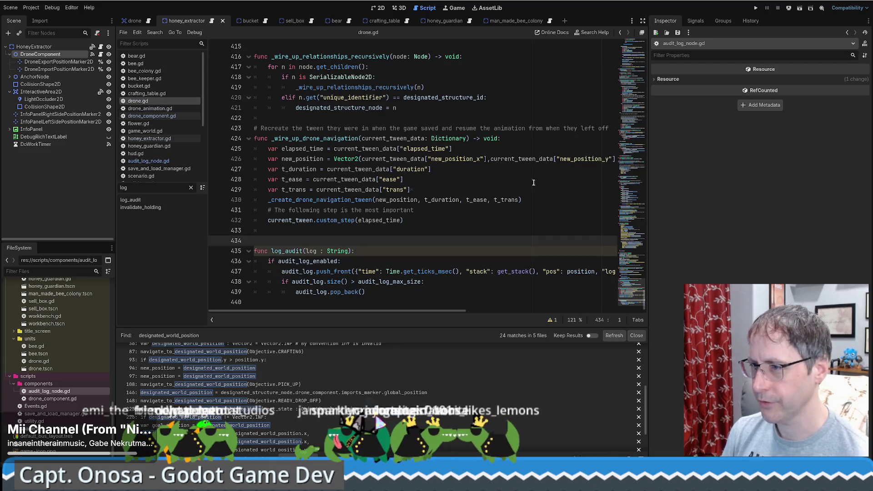
pyautogui.keyDown('shift'); pyautogui.click(396, 293); pyautogui.keyUp('shift')
pyautogui.hotkey('ctrl', 'x')
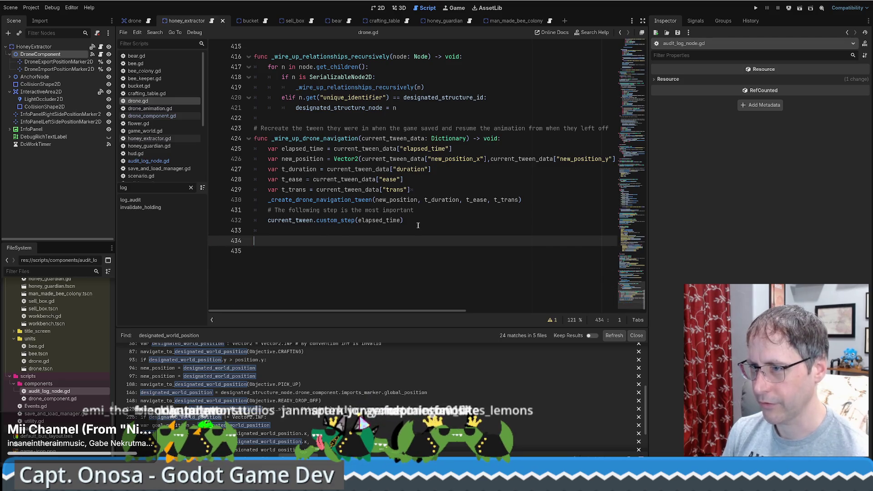
pyautogui.hotkey('alt', 'Left')
pyautogui.click(336, 129)
pyautogui.hotkey('ctrl', 'v')
pyautogui.hotkey('alt', 'Left')
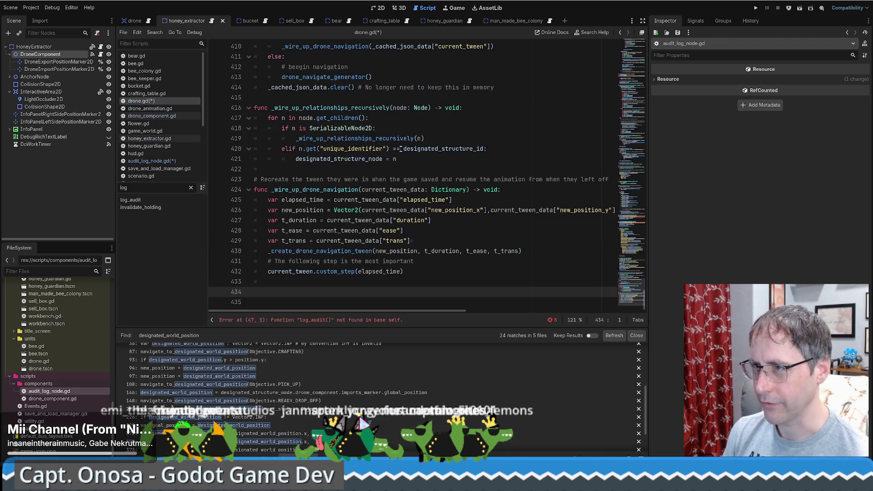
pyautogui.moveTo(632, 293); pyautogui.dragTo(648, 43)
pyautogui.scroll(-9, 472, 173)
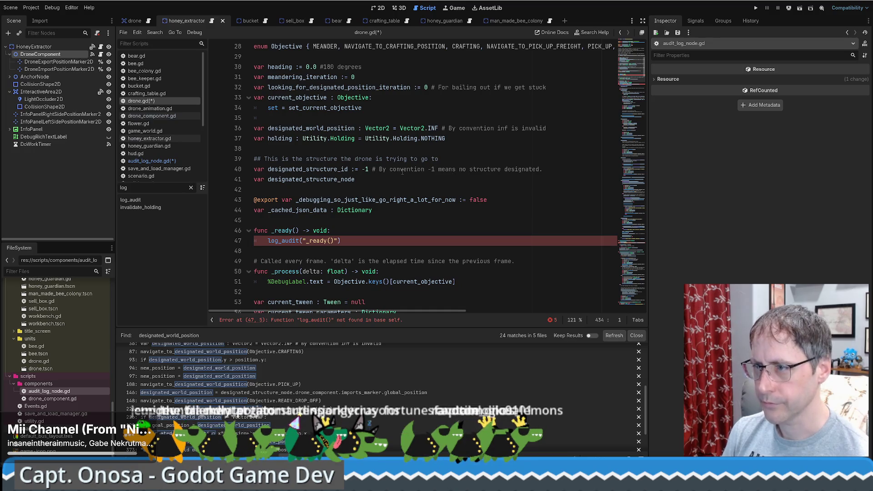
pyautogui.scroll(5, 402, 171)
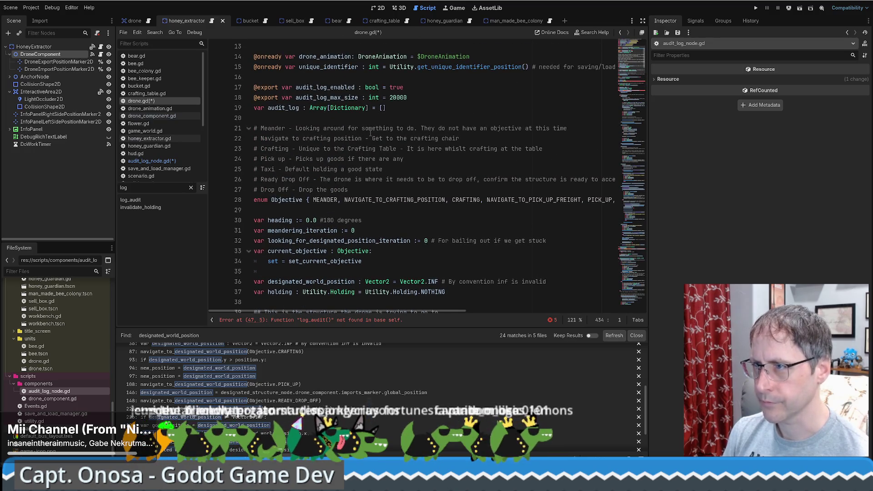
# Remove the audit_log_enabled, audit_log_max_size and audit_log declarations from drone.gd
pyautogui.click(386, 105)
pyautogui.hotkey('shift', 'Up')
pyautogui.hotkey('shift', 'Up')
pyautogui.hotkey('shift', 'Up')
pyautogui.press('BackSpace')
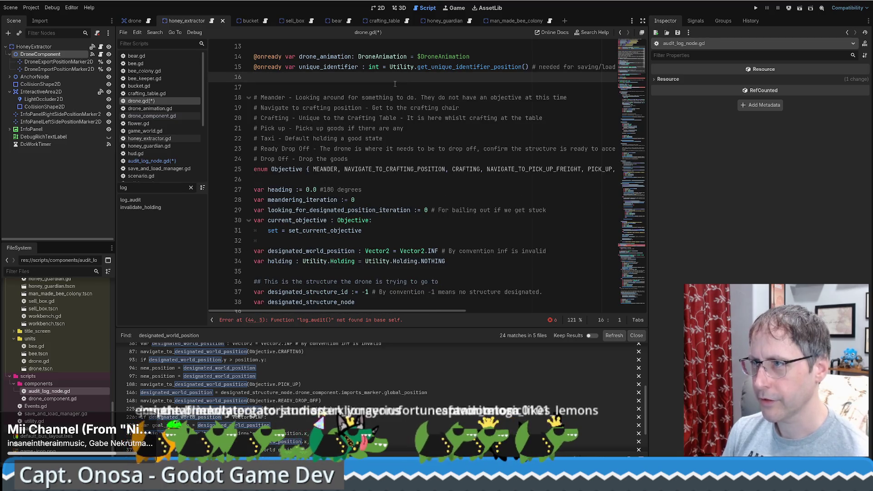
pyautogui.scroll(-10, 395, 84)
pyautogui.scroll(10, 435, 122)
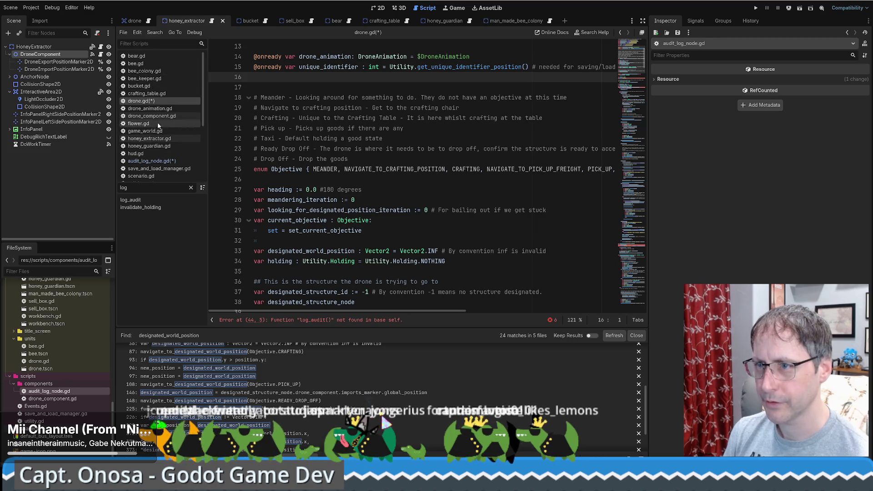
pyautogui.scroll(-5, 156, 53)
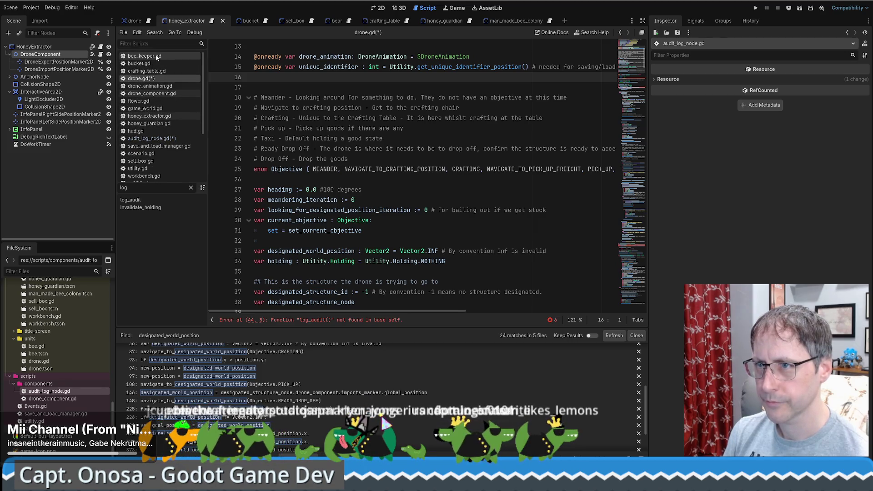
pyautogui.scroll(-2, 156, 56)
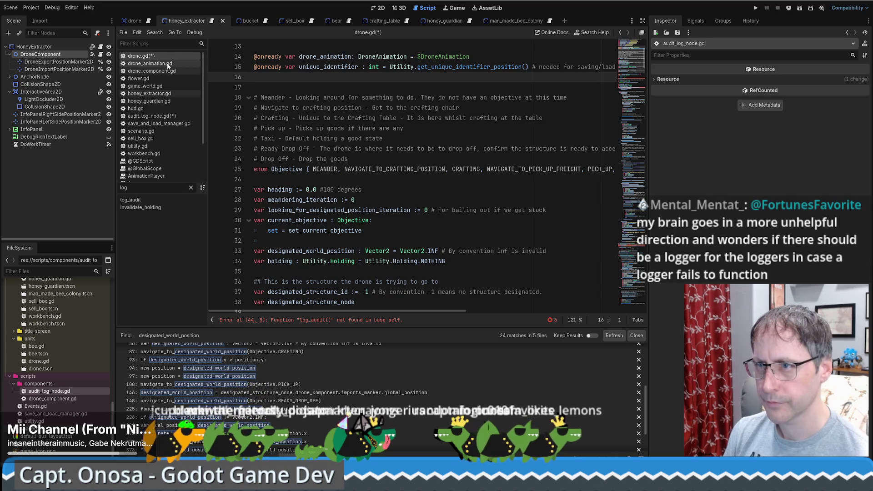
# Close flower.gd, game_world.gd, honey_guardian.gd and hud.gd, bringing up audit_log_node.gd
pyautogui.middleClick(161, 70)
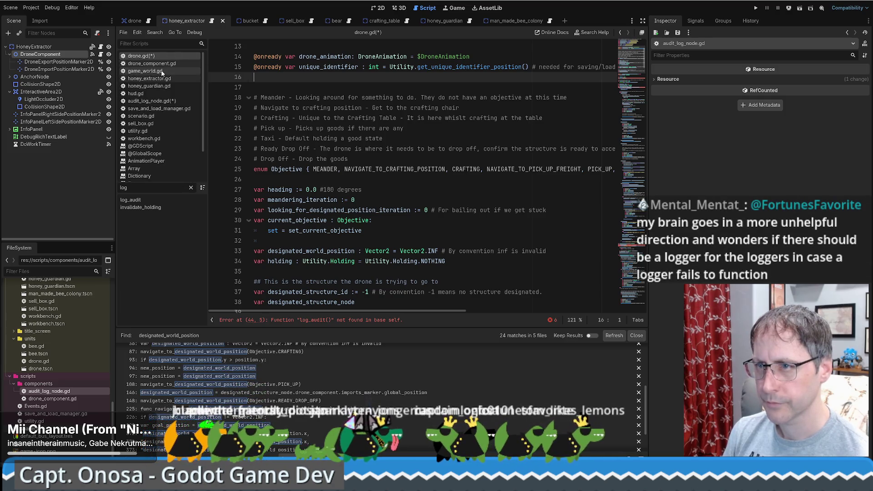
pyautogui.middleClick(162, 71)
pyautogui.middleClick(162, 78)
pyautogui.middleClick(162, 77)
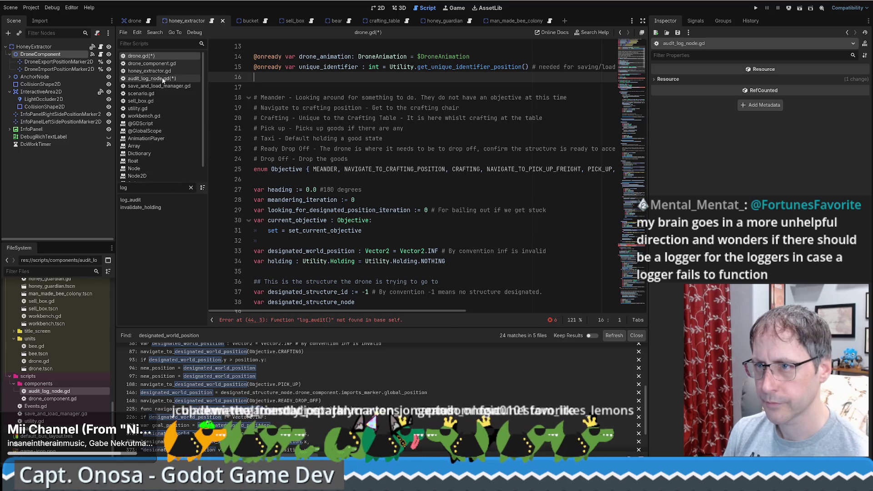
pyautogui.click(162, 78)
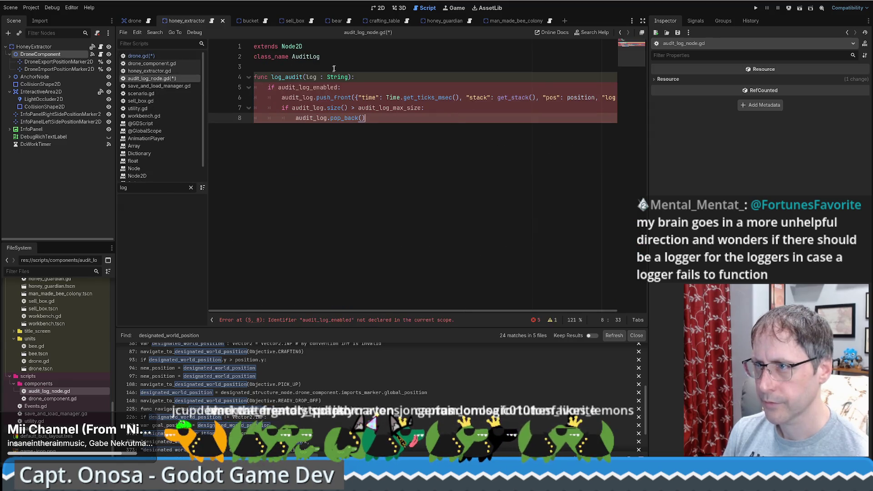
# Paste the three audit_log declarations below class_name and remove the extra blank lines
pyautogui.click(345, 60)
pyautogui.press('Return')
pyautogui.hotkey('ctrl', 'Home')
pyautogui.press('Return')
pyautogui.press('BackSpace')
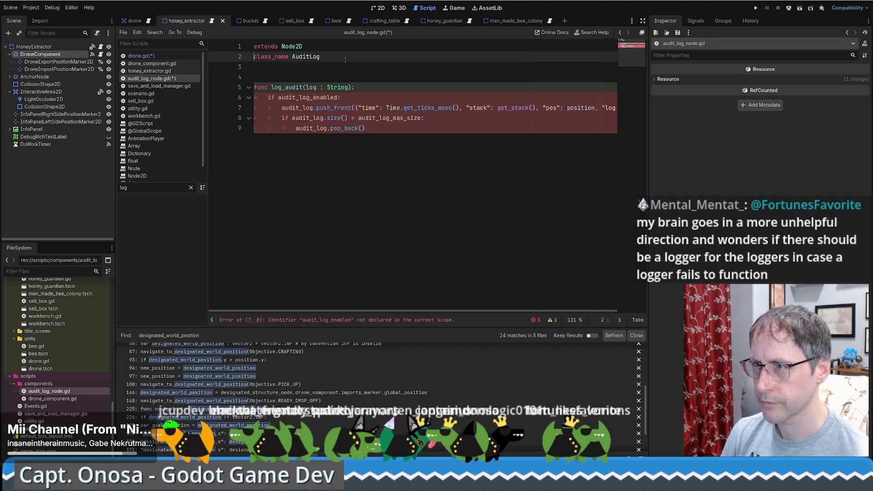
pyautogui.press('Down')
pyautogui.press('Down')
pyautogui.press('Down')
pyautogui.hotkey('ctrl', 'v')
pyautogui.click(345, 60)
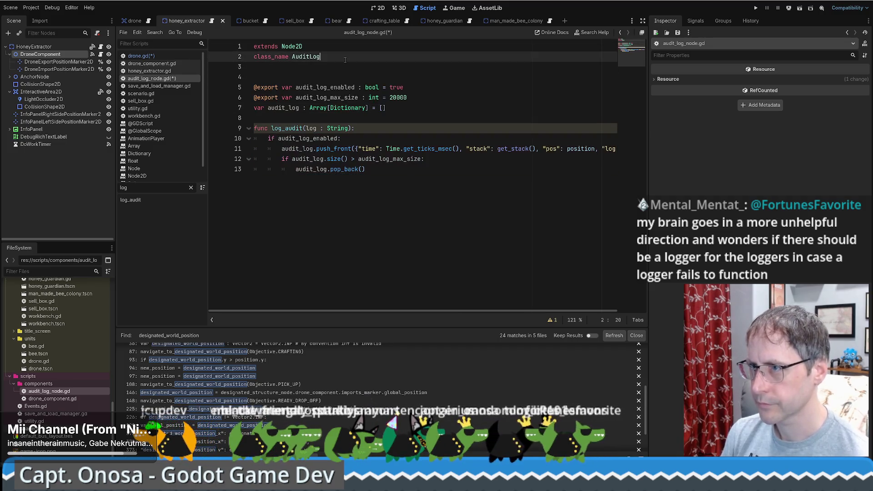
pyautogui.press('Delete')
pyautogui.press('Delete')
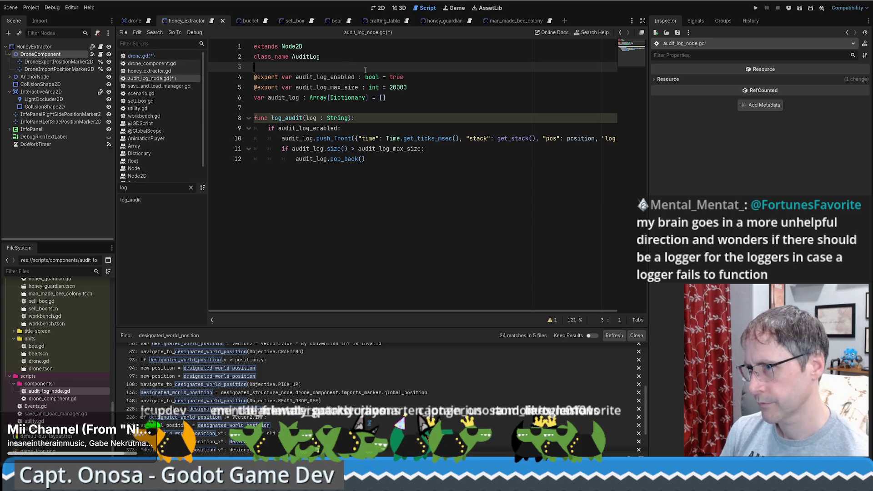
# Review the declarations (audit_log_max_size 20000) and the log_audit function beneath them
pyautogui.click(420, 88)
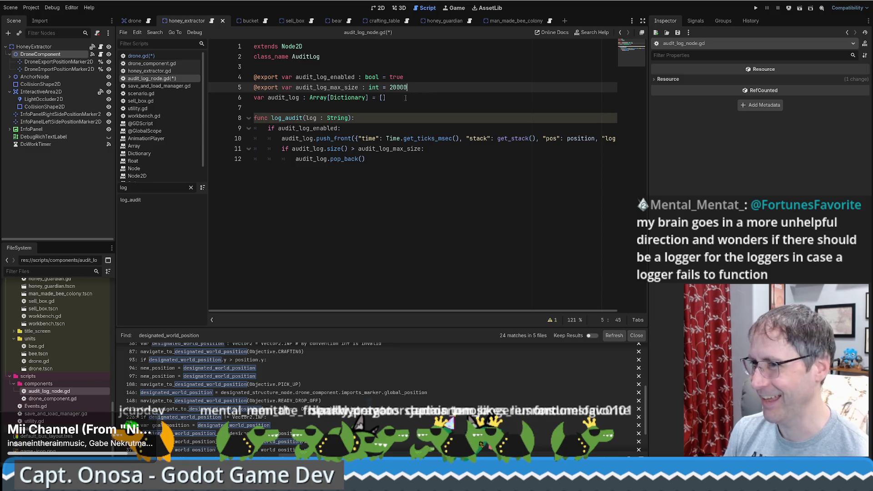
pyautogui.click(409, 107)
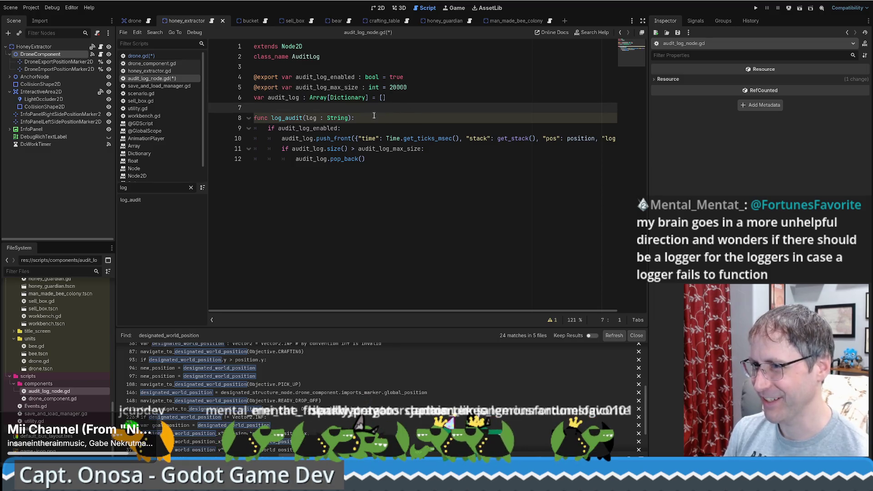
pyautogui.click(408, 170)
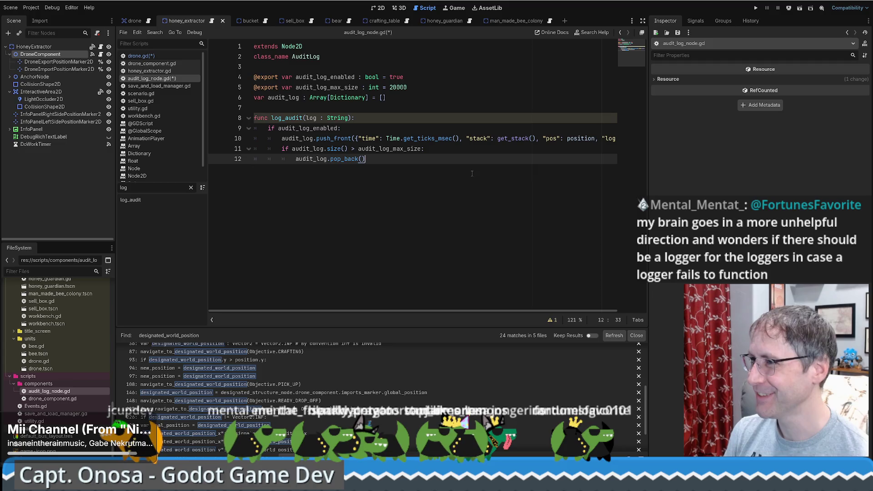
pyautogui.click(435, 149)
pyautogui.click(436, 158)
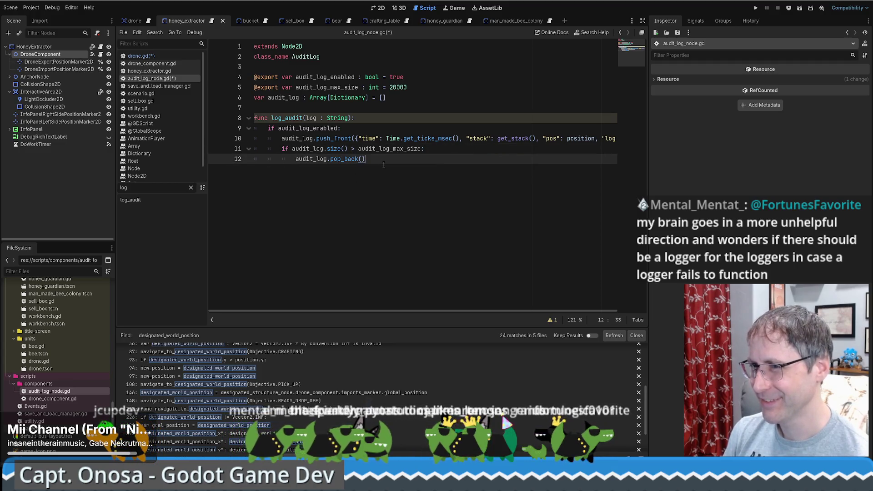
pyautogui.click(387, 118)
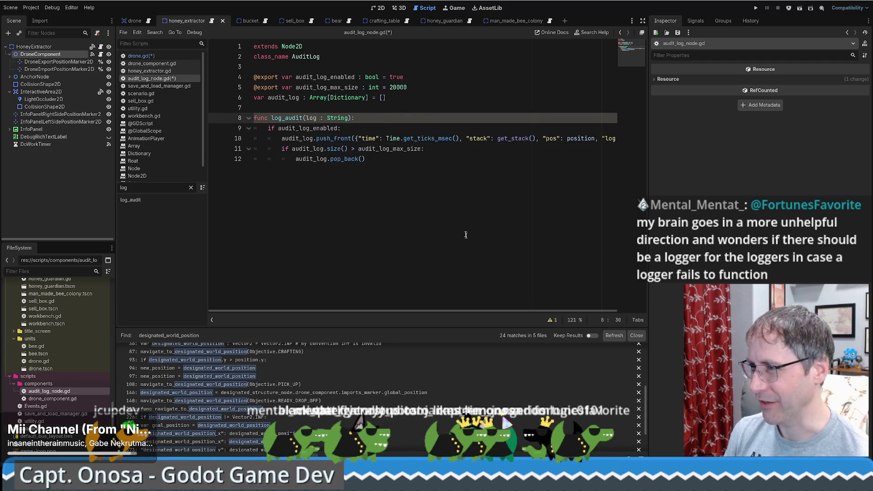
pyautogui.moveTo(478, 311); pyautogui.dragTo(502, 310)
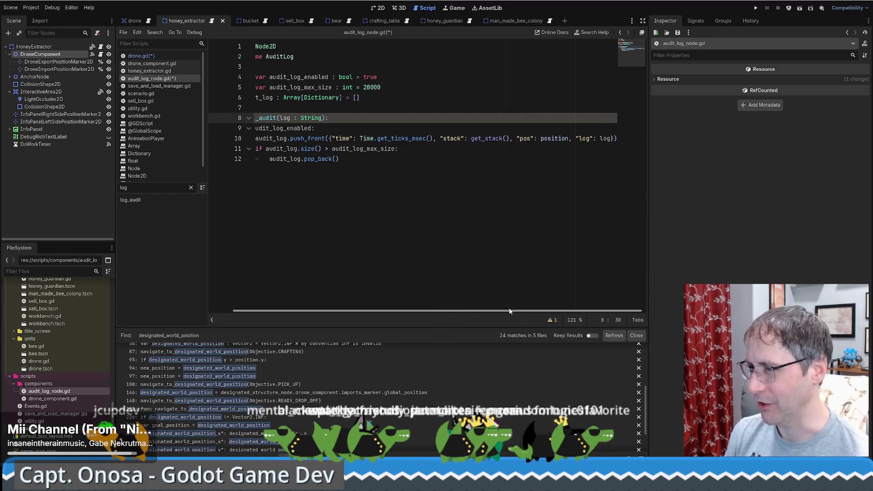
# Try .gl and .to completions after position on line 10, remove them, then open drone.gd line 146
pyautogui.doubleClick(550, 139)
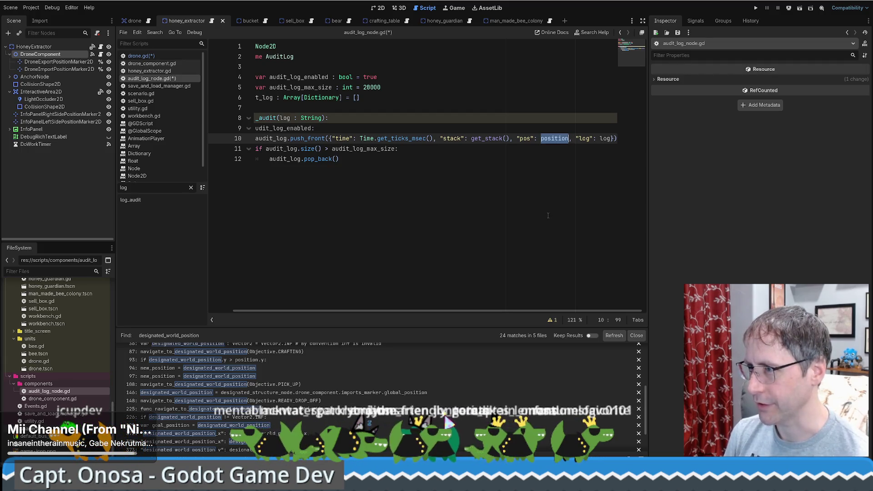
pyautogui.press('Right')
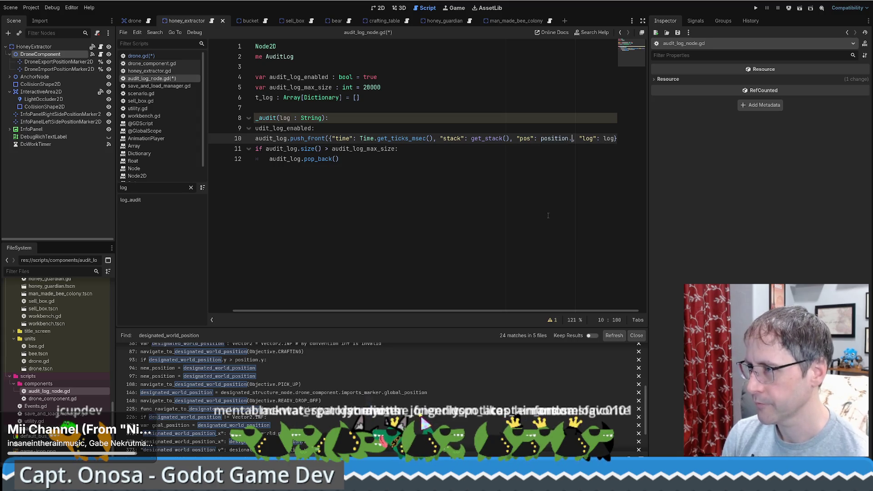
pyautogui.write('gl')
pyautogui.press('BackSpace')
pyautogui.press('BackSpace')
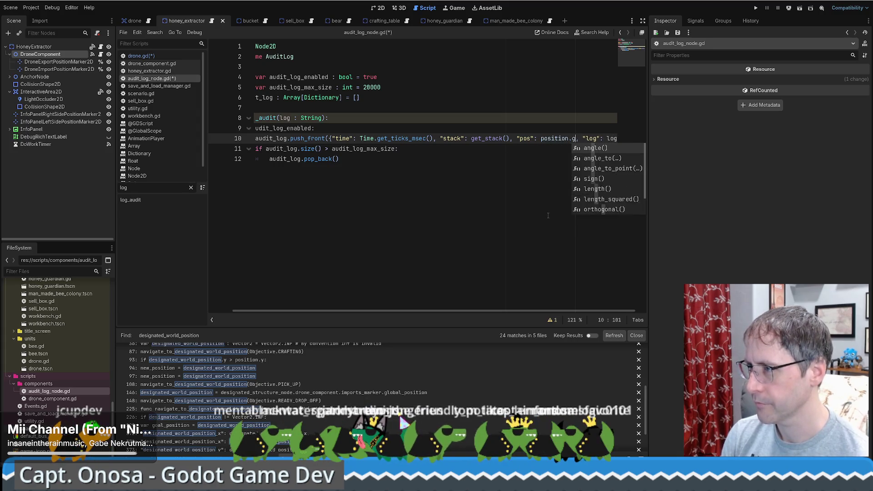
pyautogui.write('to')
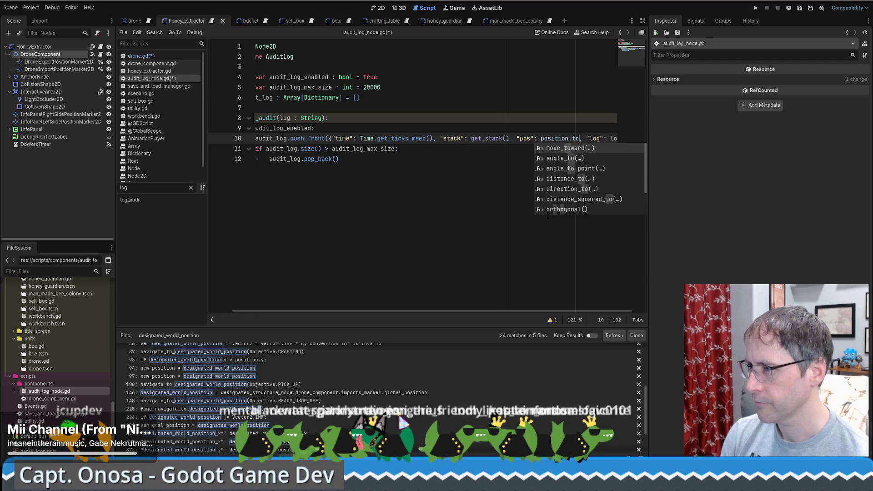
pyautogui.press('BackSpace')
pyautogui.press('BackSpace')
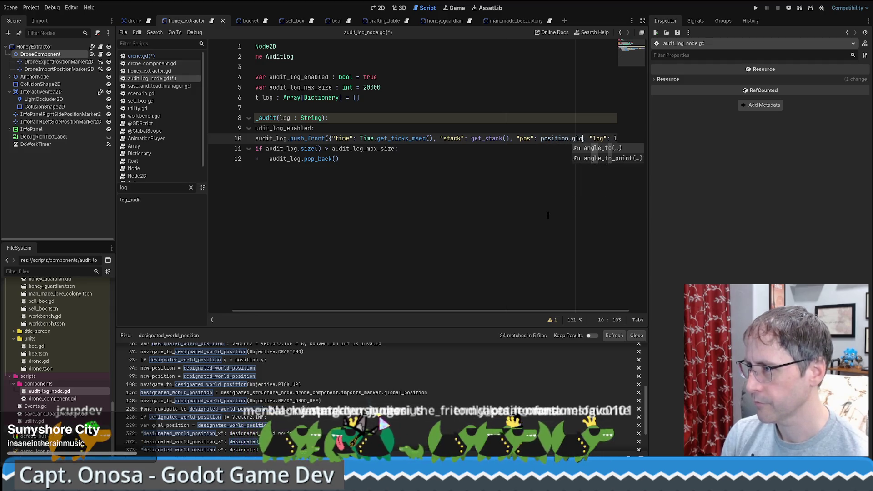
pyautogui.press('BackSpace')
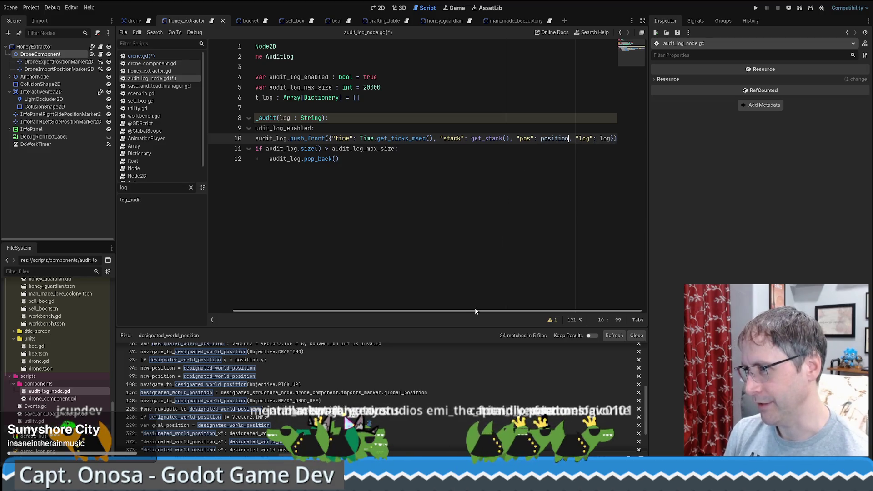
pyautogui.hscroll(-2, 414, 316)
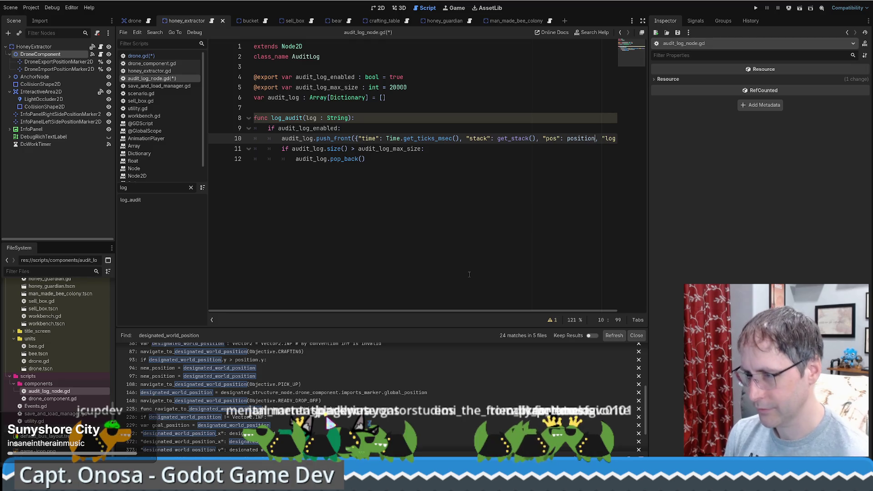
pyautogui.click(393, 394)
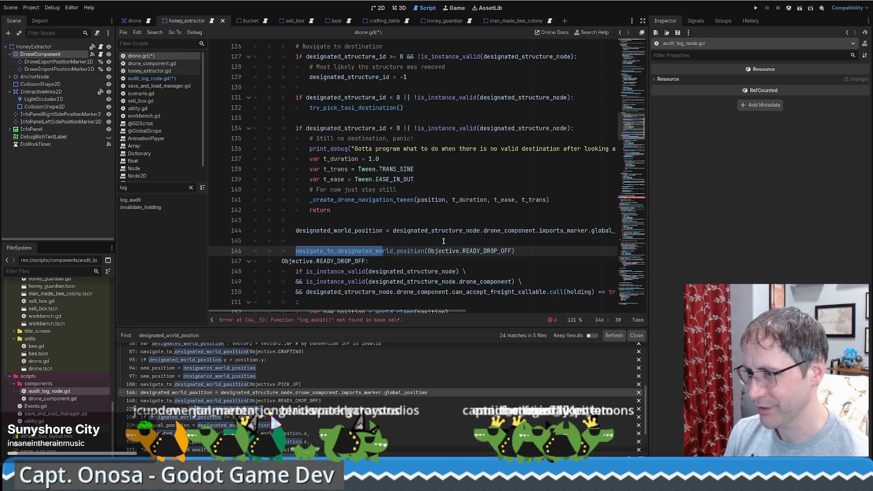
# Select global_position on drone.gd line 144, inspect DroneExportPositionMarker2D, then return to the Logger docs
pyautogui.click(425, 251)
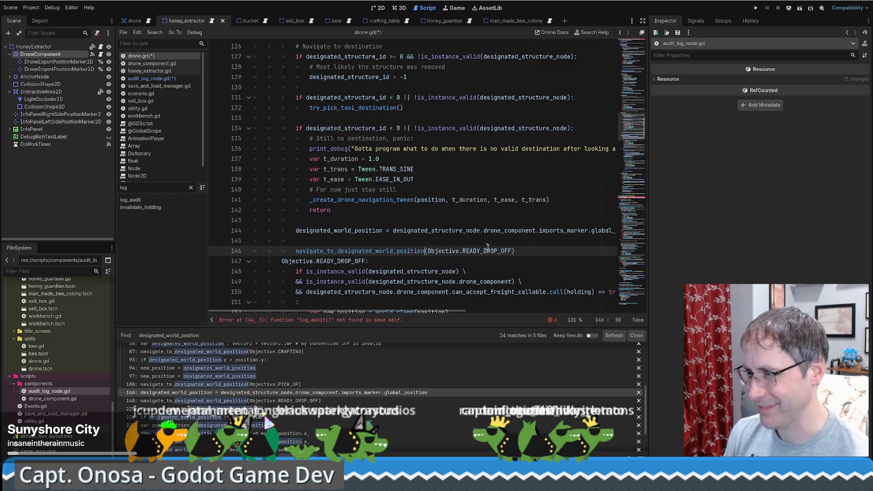
pyautogui.moveTo(371, 311); pyautogui.dragTo(437, 311)
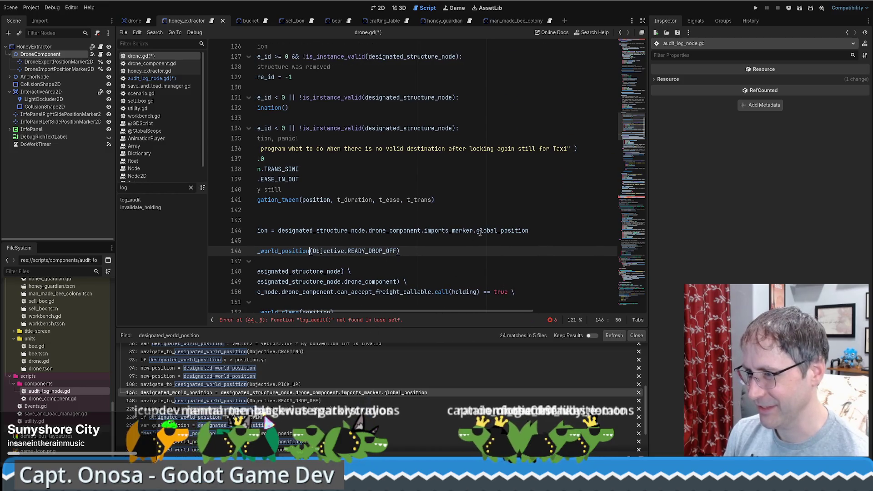
pyautogui.click(486, 230)
pyautogui.doubleClick(497, 231)
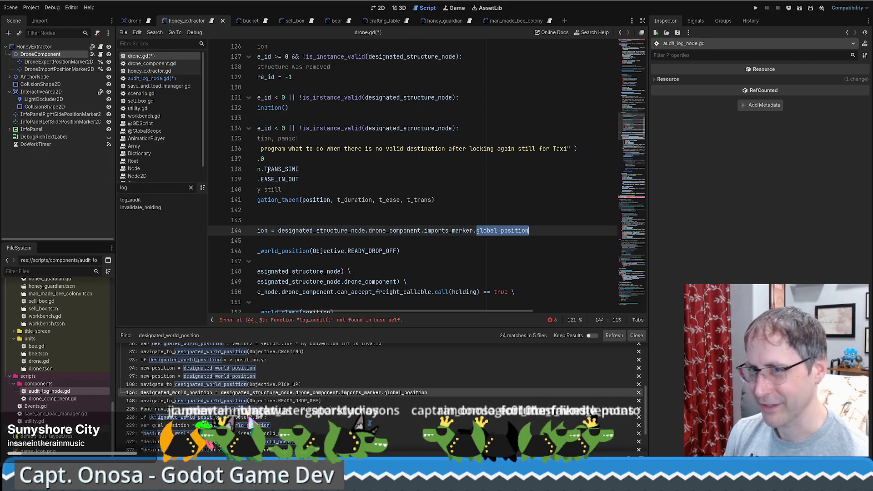
pyautogui.click(77, 63)
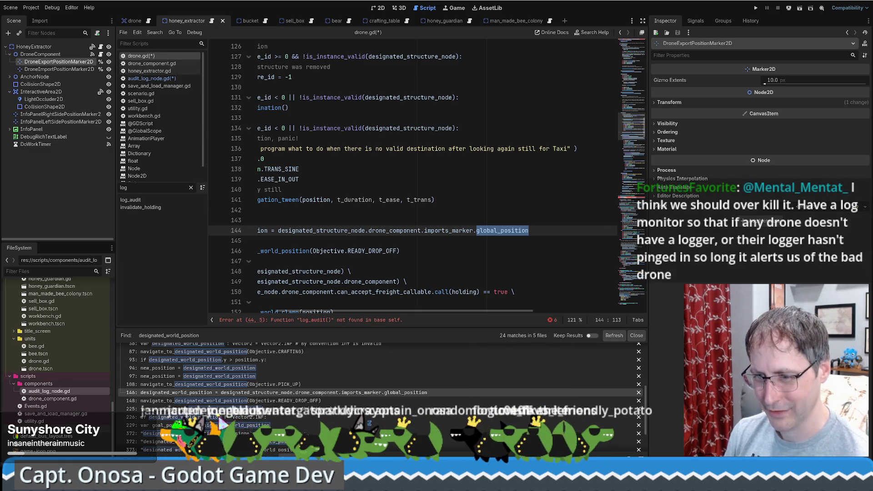
pyautogui.hotkey('alt', 'Tab')
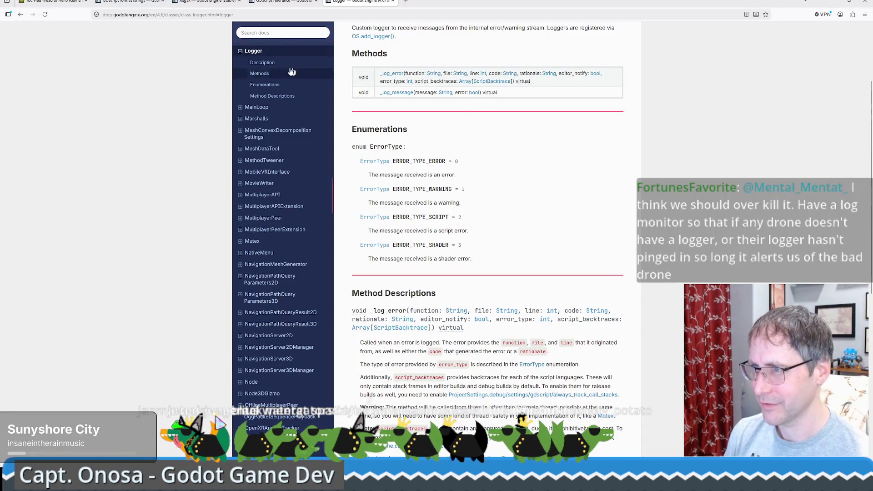
# Search 'godot -ai convert local position to global position' and skim the Node Local Position to Global Position thread
pyautogui.click(406, 3)
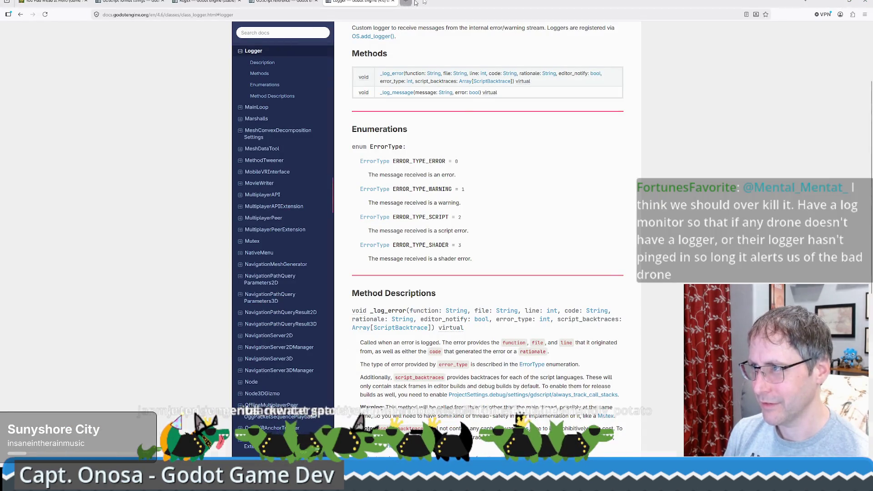
pyautogui.write('godot -')
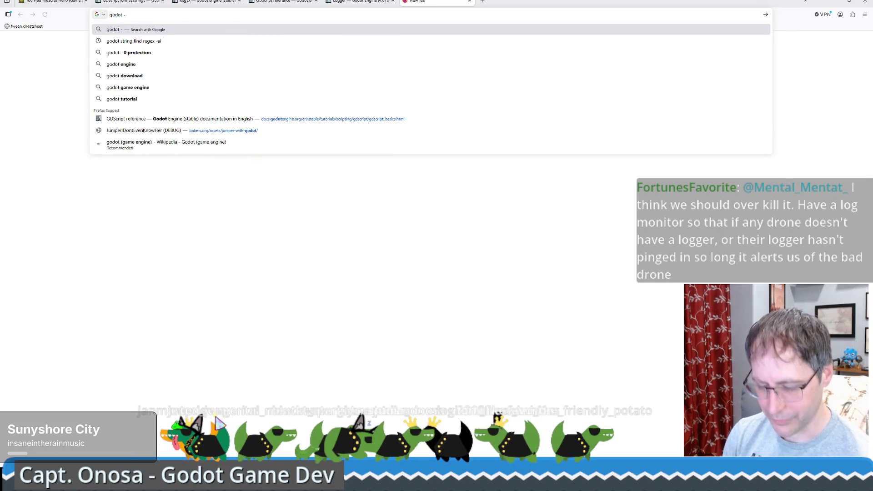
pyautogui.write('ai convert')
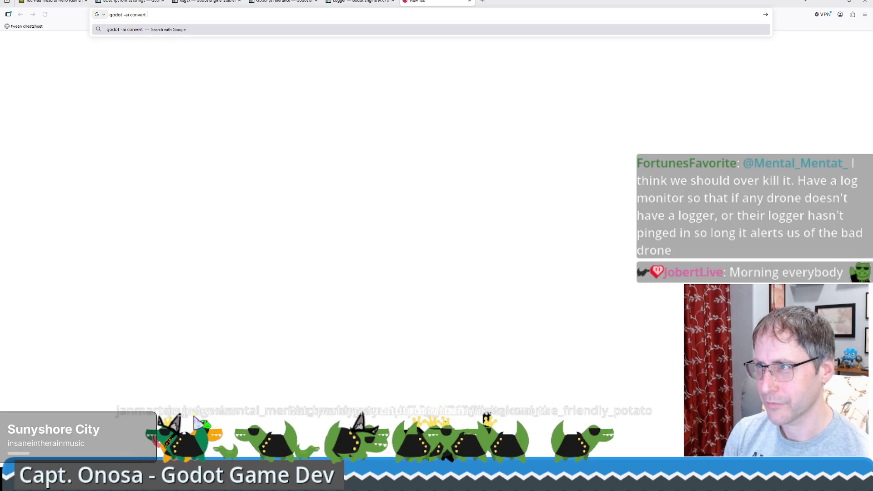
pyautogui.write(' local position to global')
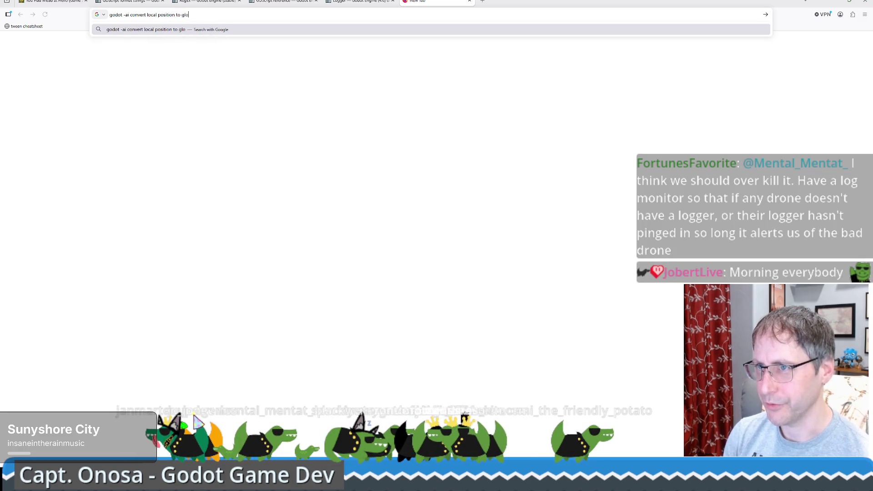
pyautogui.write(' position')
pyautogui.press('Return')
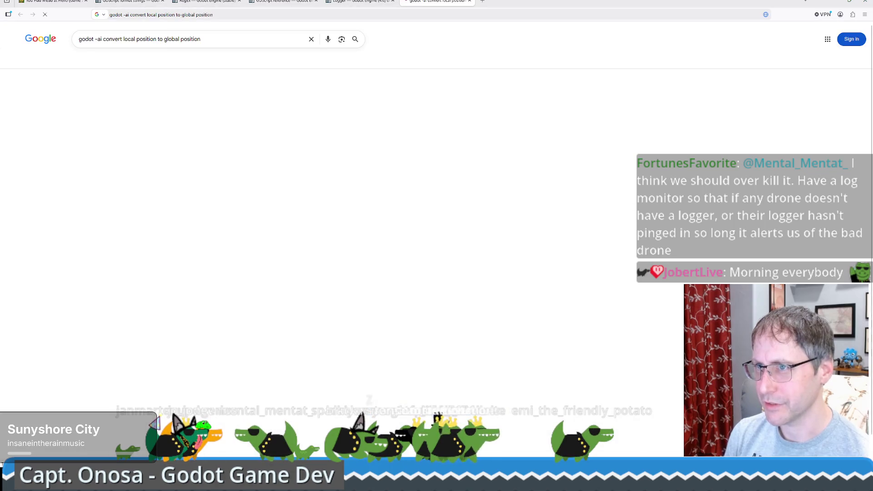
pyautogui.click(112, 104)
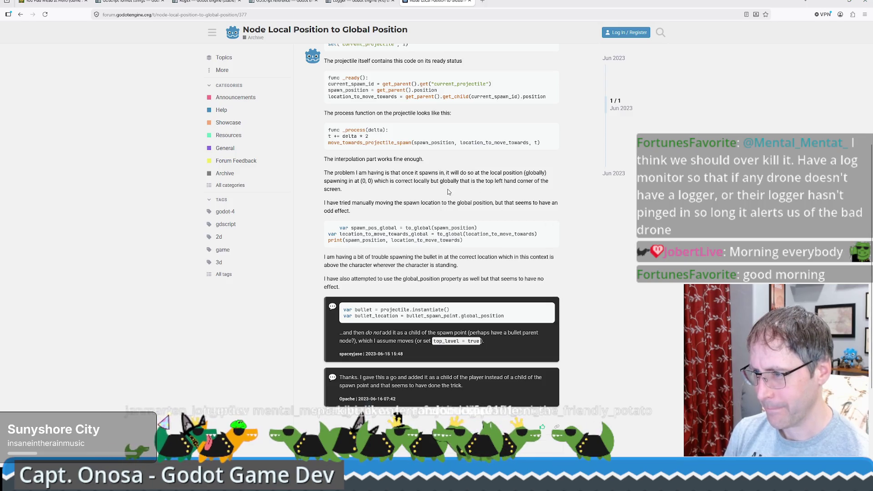
pyautogui.scroll(-3, 448, 191)
pyautogui.scroll(2, 449, 197)
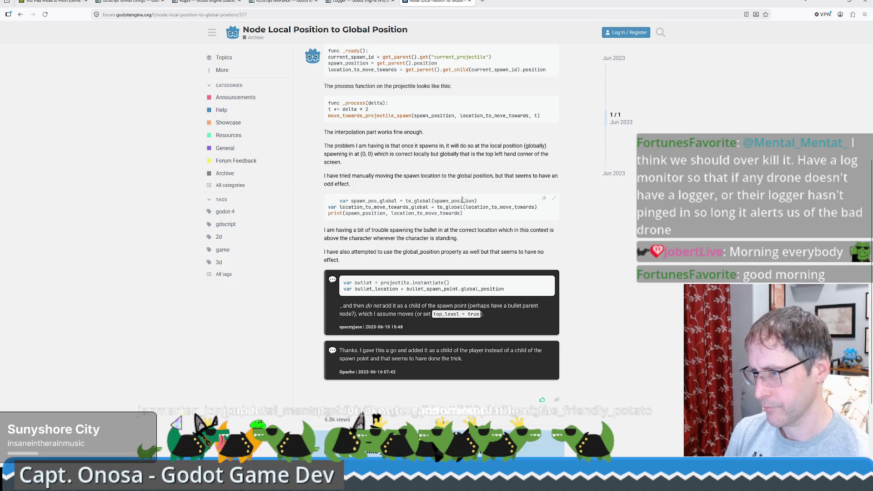
pyautogui.hotkey('alt', 'Left')
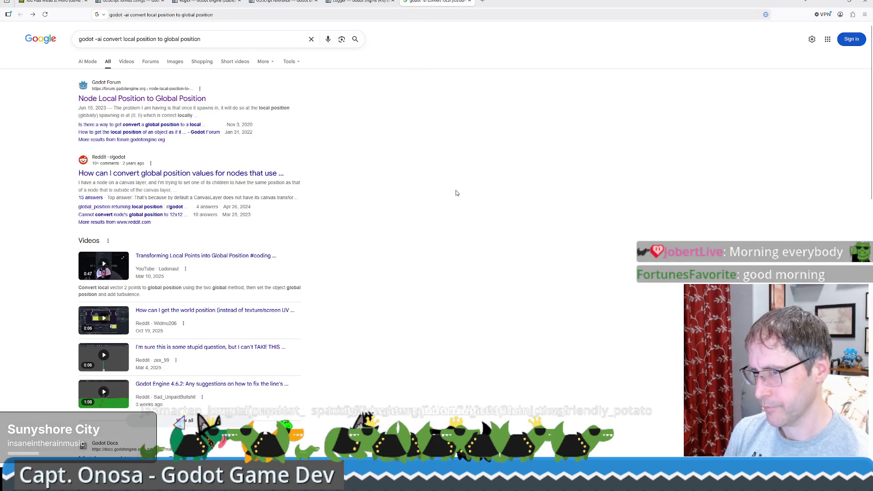
pyautogui.hotkey('alt', 'Tab')
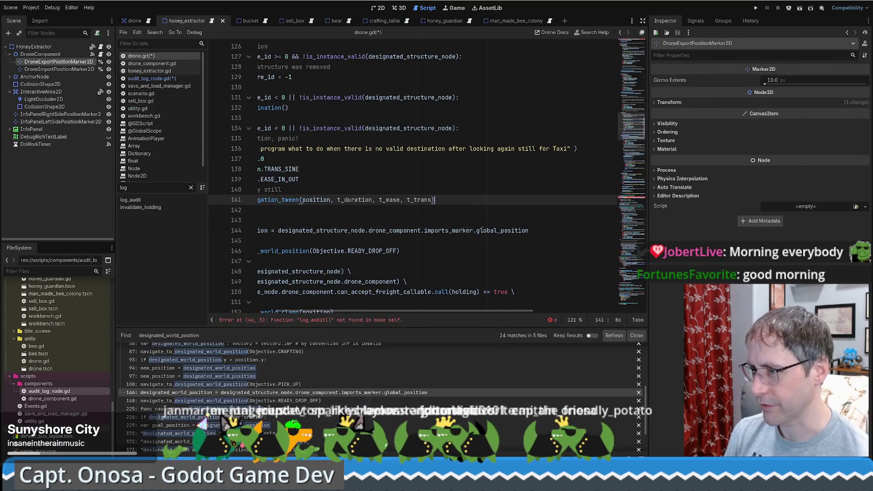
# Change line 10's logged value to global_position and check its Node2D help entry
pyautogui.hotkey('alt', 'Left')
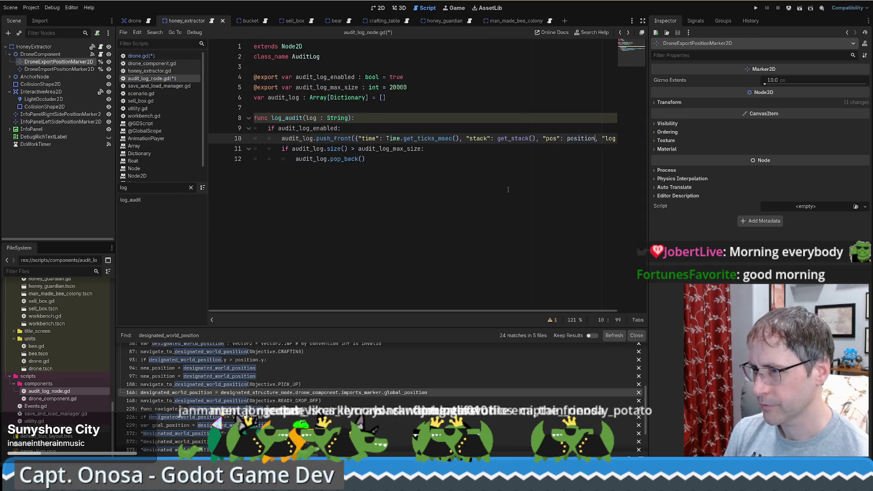
pyautogui.hotkey('ctrl', 'shift', 'Left')
pyautogui.write('glp')
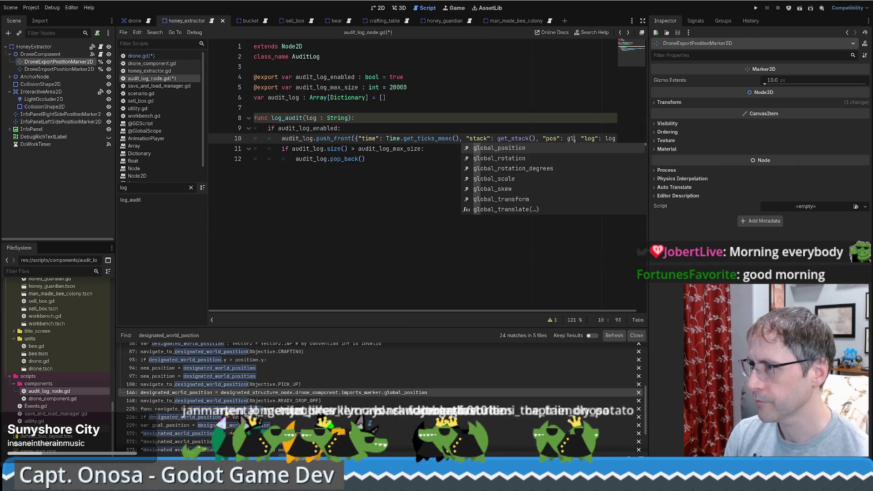
pyautogui.press('Return')
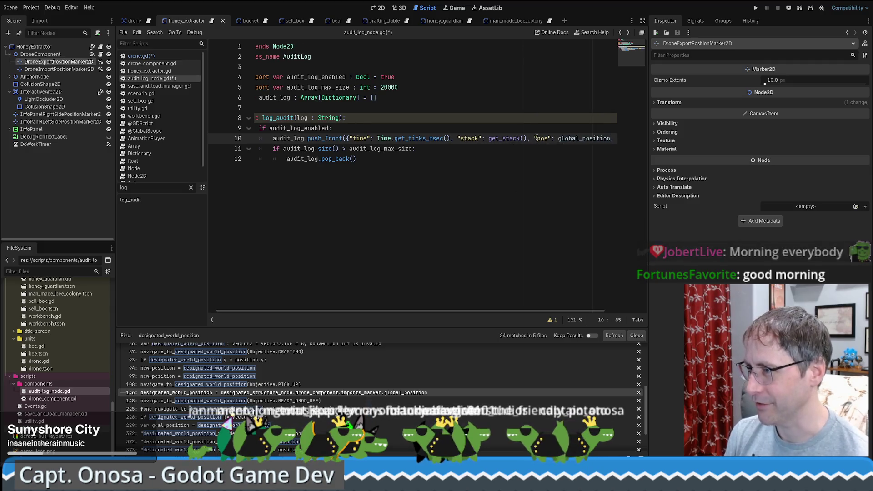
pyautogui.hscroll(2, 585, 302)
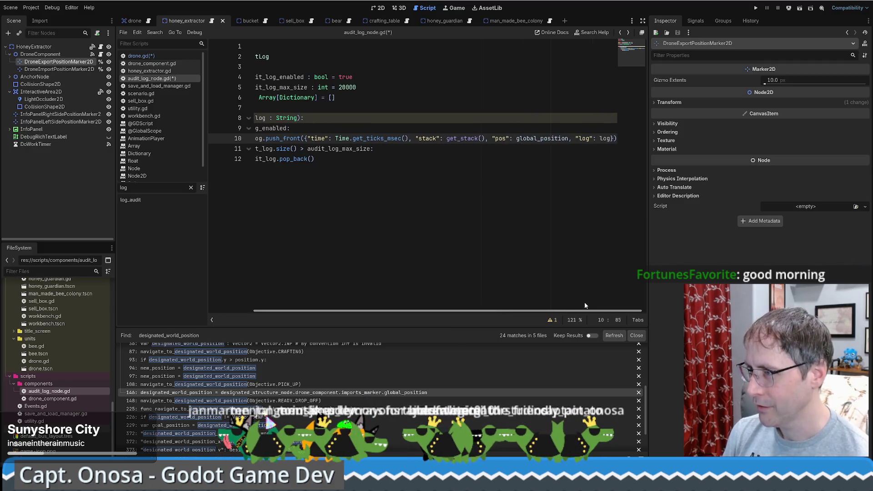
pyautogui.keyDown('ctrl'); pyautogui.click(549, 141); pyautogui.keyUp('ctrl')
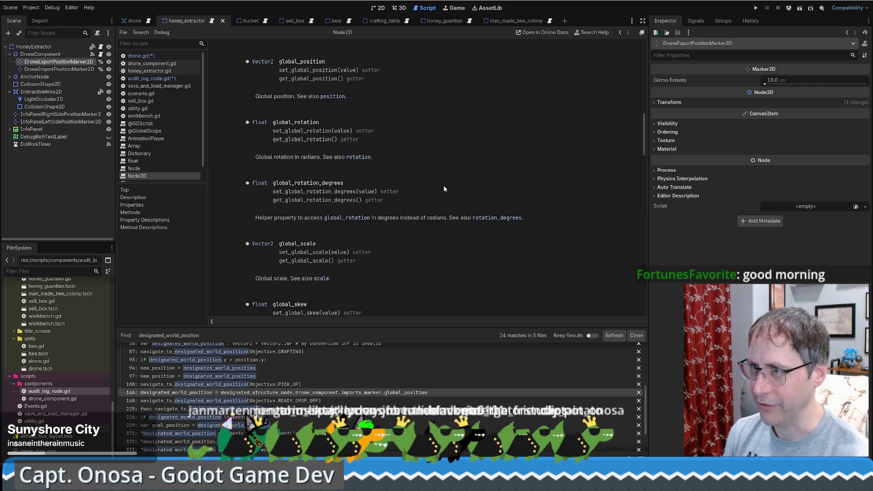
pyautogui.scroll(3, 443, 186)
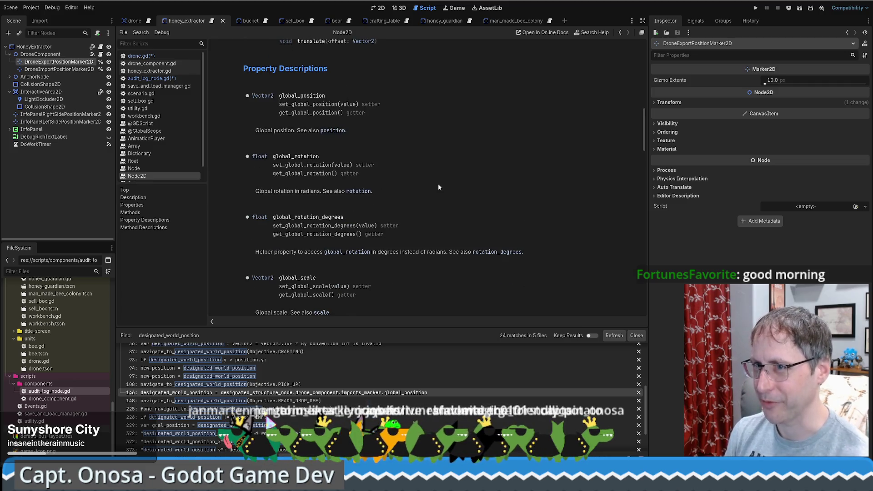
pyautogui.hotkey('alt', 'Left')
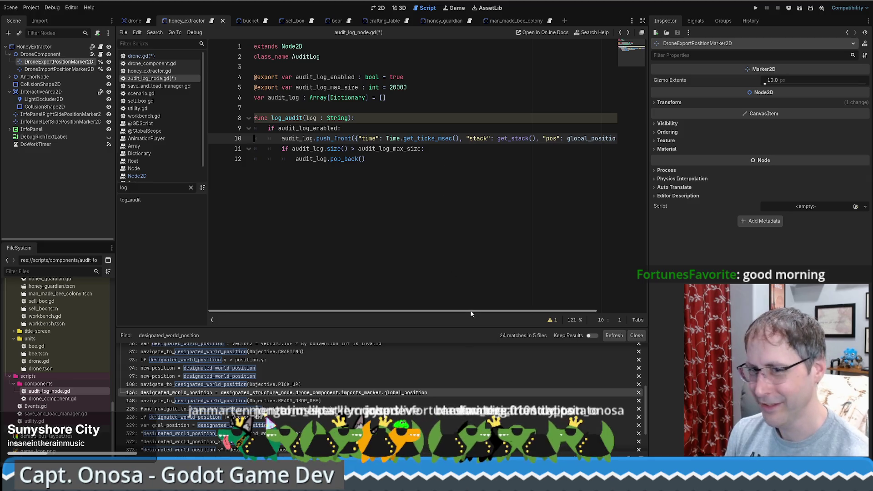
pyautogui.click(473, 306)
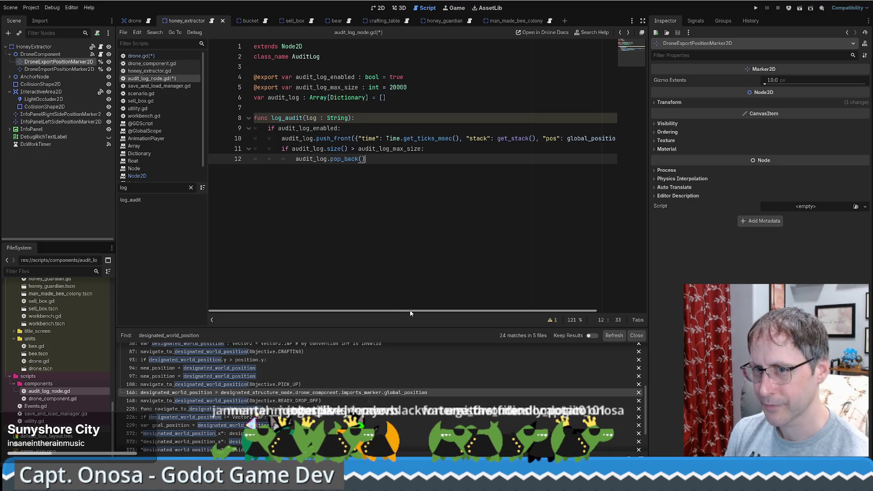
pyautogui.moveTo(410, 313)
pyautogui.mouseDown()
pyautogui.moveTo(584, 306)
pyautogui.moveTo(299, 298)
pyautogui.mouseUp()
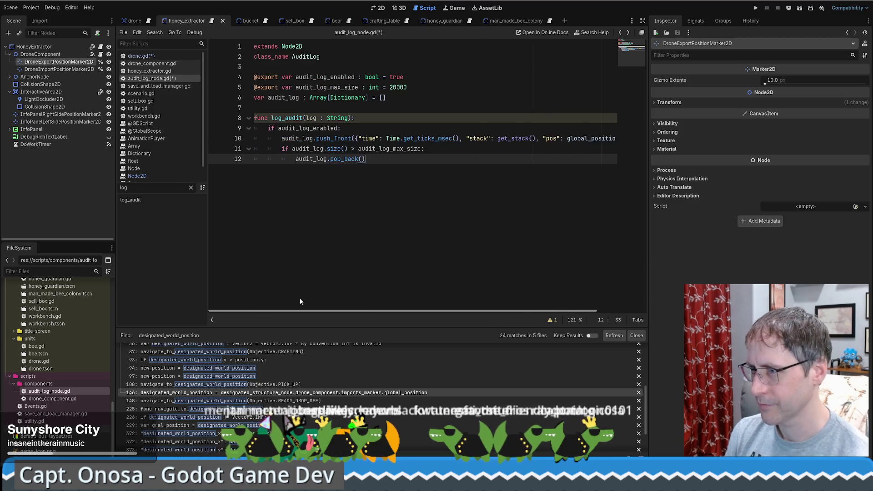
# Cut the audit log max size from 20000 to 2000, then open utility.gd
pyautogui.doubleClick(409, 89)
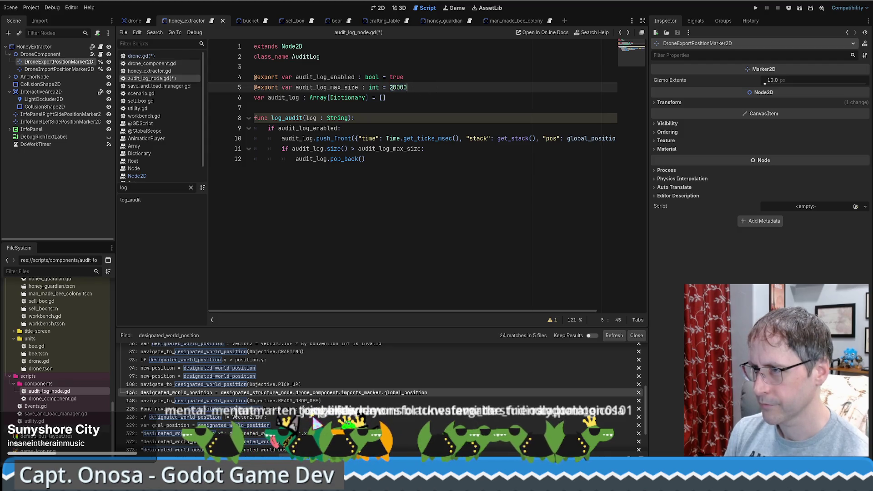
pyautogui.press('BackSpace')
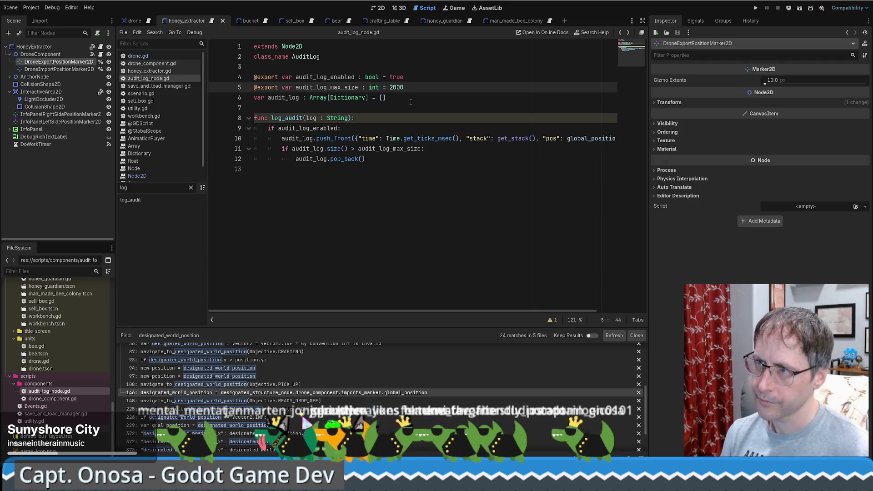
pyautogui.press('Down')
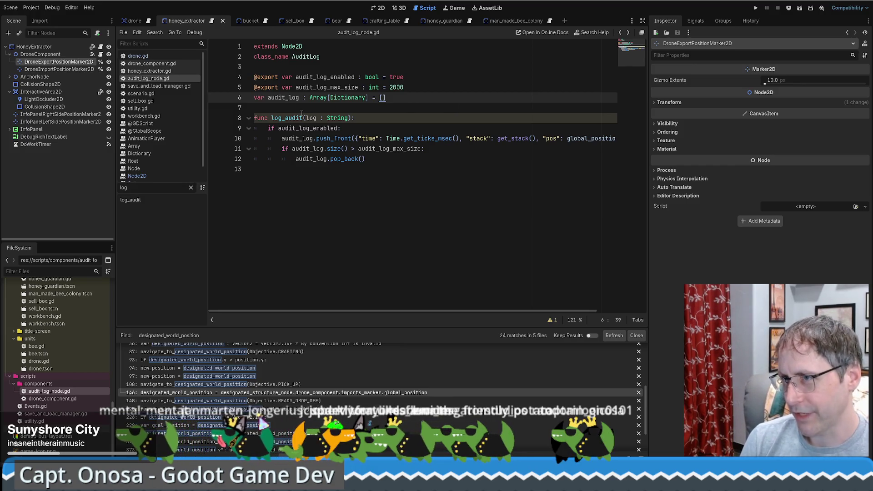
pyautogui.click(288, 118)
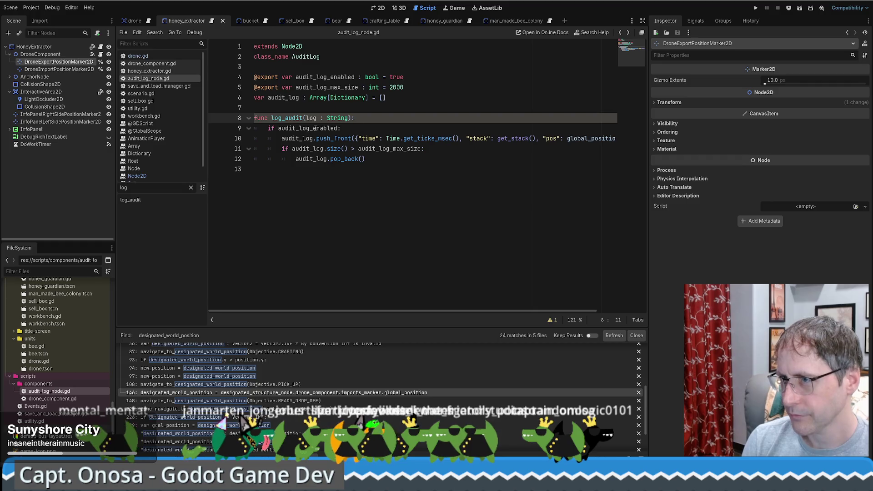
pyautogui.doubleClick(314, 129)
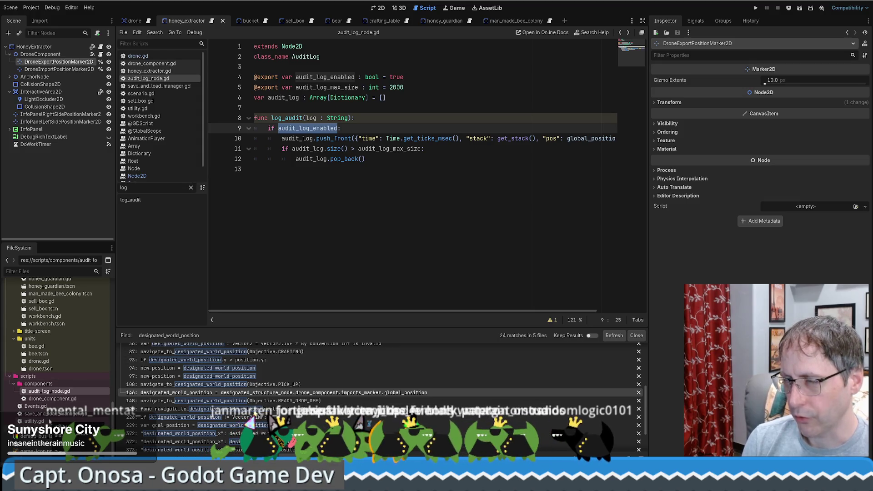
pyautogui.doubleClick(48, 419)
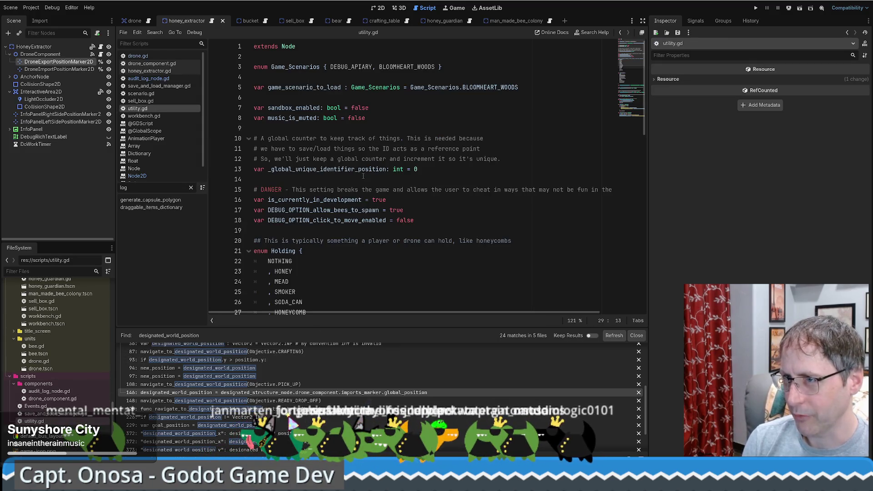
# Duplicate the click_to_move debug line in utility.gd as DEBUG_OPTION_allow_any_audit_logs = true
pyautogui.click(428, 222)
pyautogui.hotkey('ctrl', 'shift', 'd')
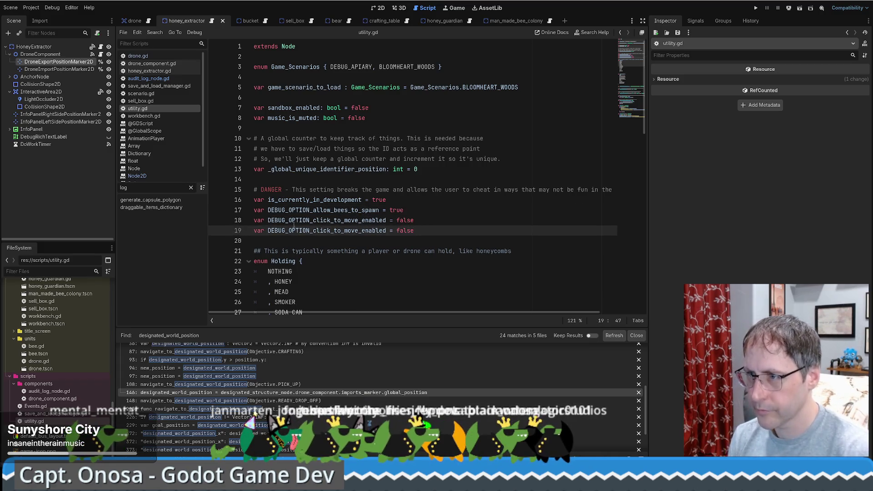
pyautogui.moveTo(313, 231); pyautogui.dragTo(386, 231)
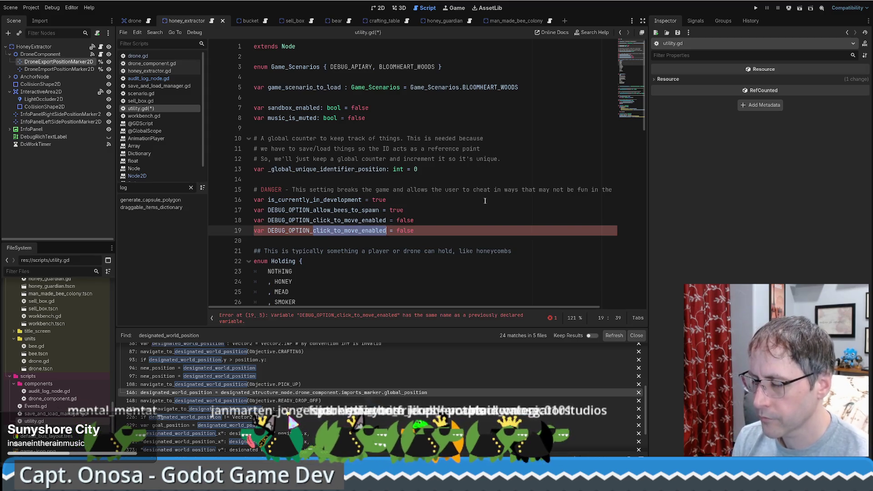
pyautogui.write('allow')
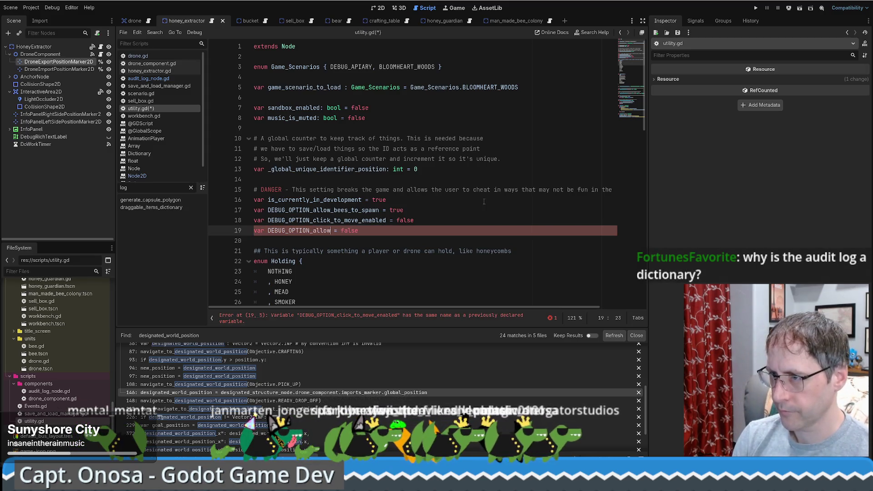
pyautogui.write('_any_audit_lo')
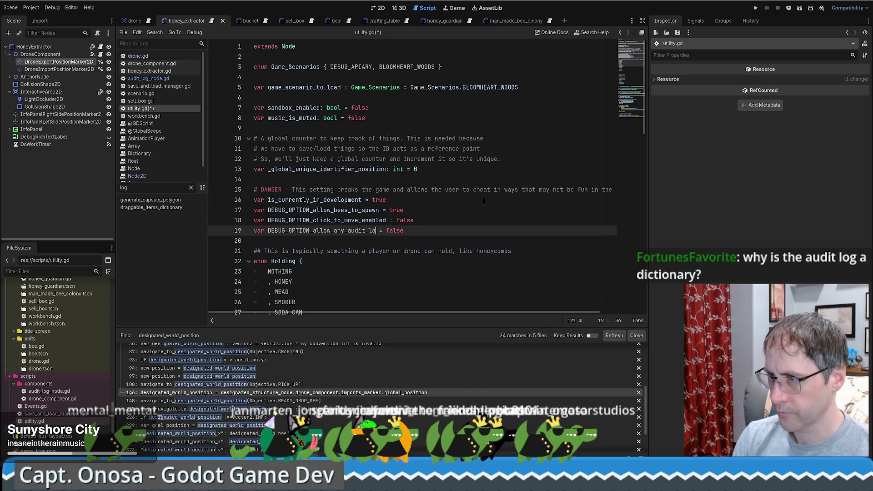
pyautogui.write('gs')
pyautogui.doubleClick(401, 231)
pyautogui.write('TRU')
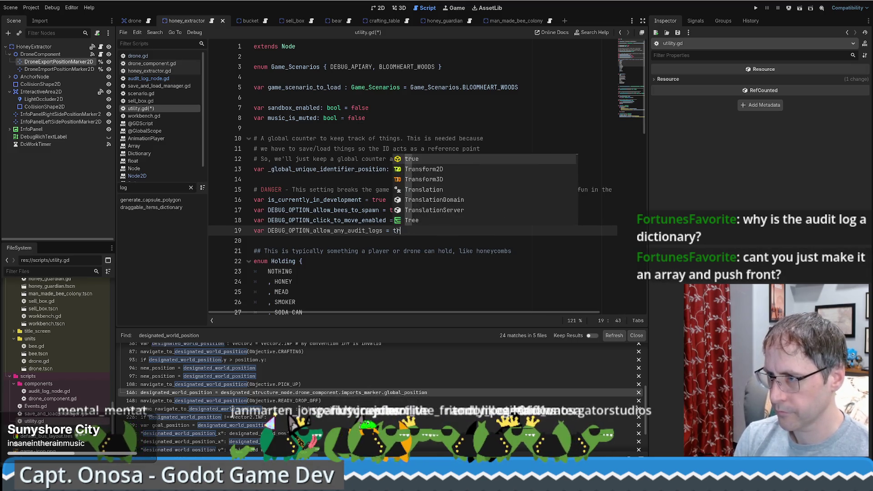
pyautogui.press('Return')
# Prefix line 9's if condition with Utility.DEBUG_OPTION_allow_any_audit_logs && in audit_log_node.gd
pyautogui.scroll(-5, 377, 213)
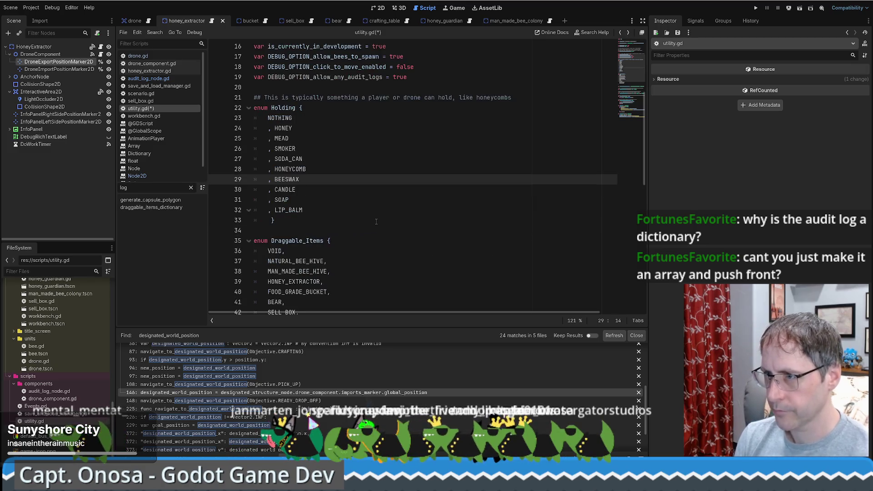
pyautogui.hotkey('alt', 'Left')
pyautogui.click(353, 125)
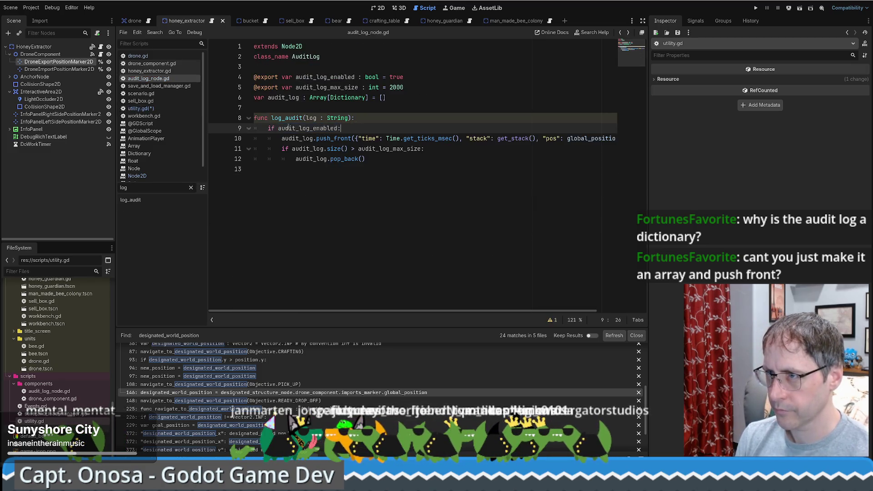
pyautogui.write('Uti')
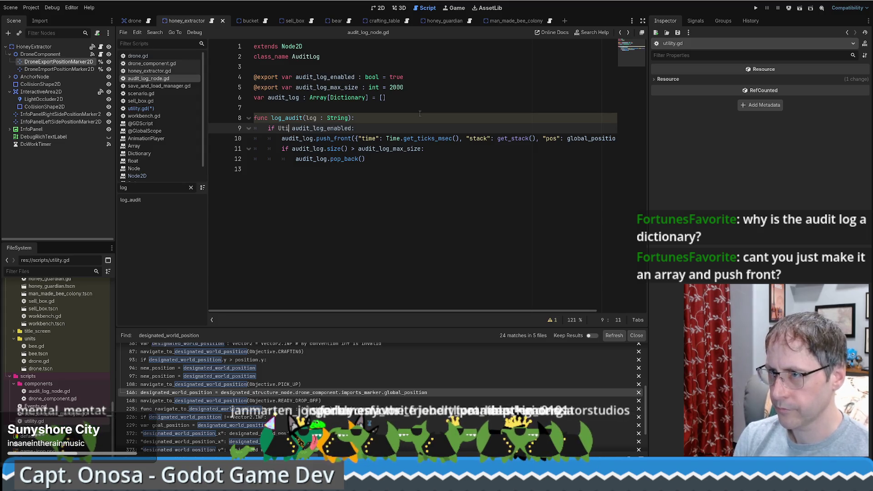
pyautogui.press('Return')
pyautogui.write('.D')
pyautogui.press('Return')
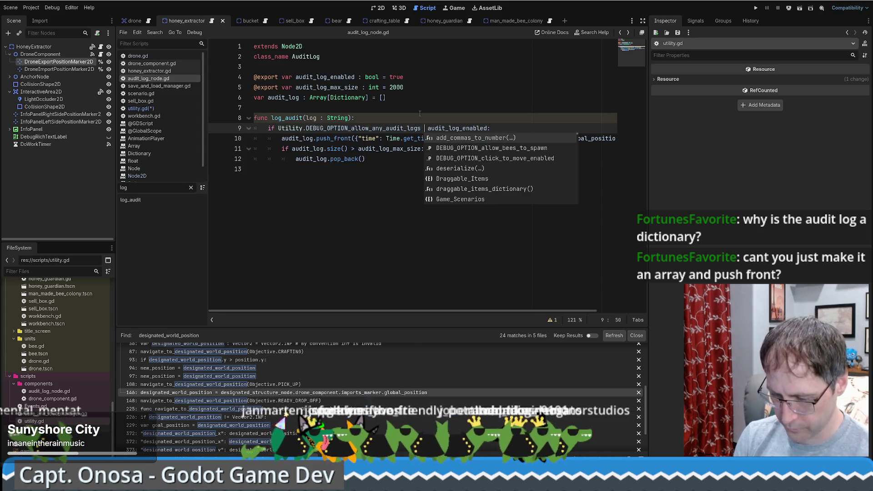
pyautogui.write('&&')
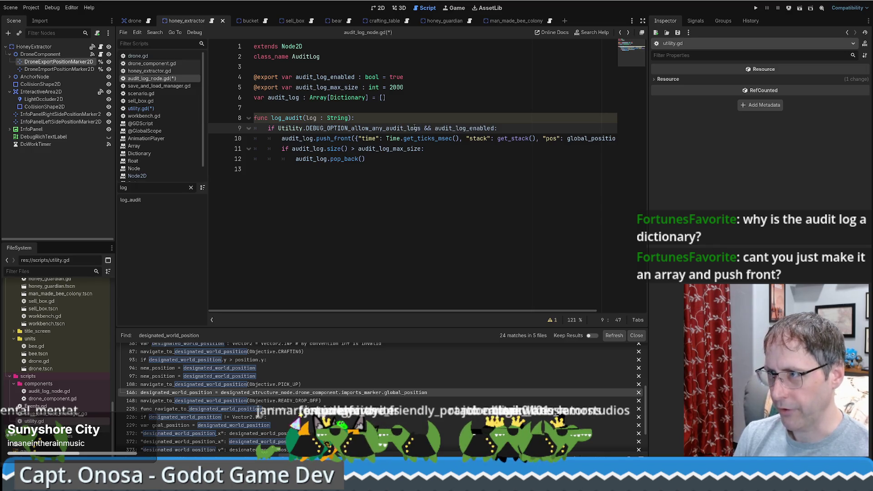
pyautogui.keyDown('ctrl'); pyautogui.click(390, 128); pyautogui.keyUp('ctrl')
pyautogui.scroll(-3, 410, 148)
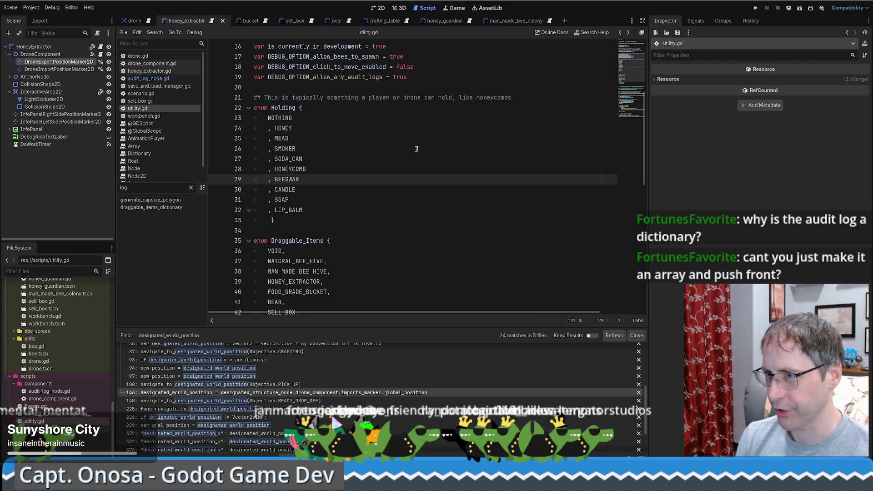
pyautogui.scroll(3, 415, 146)
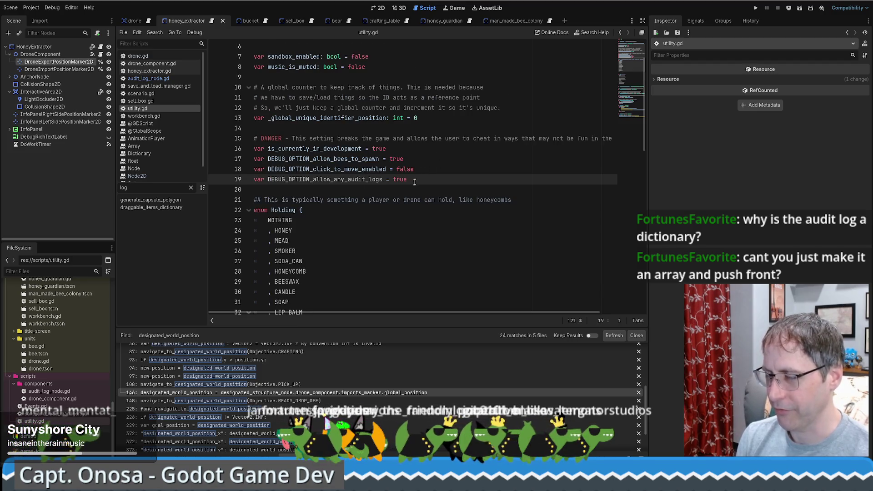
pyautogui.scroll(-3, 432, 169)
pyautogui.hotkey('alt', 'Left')
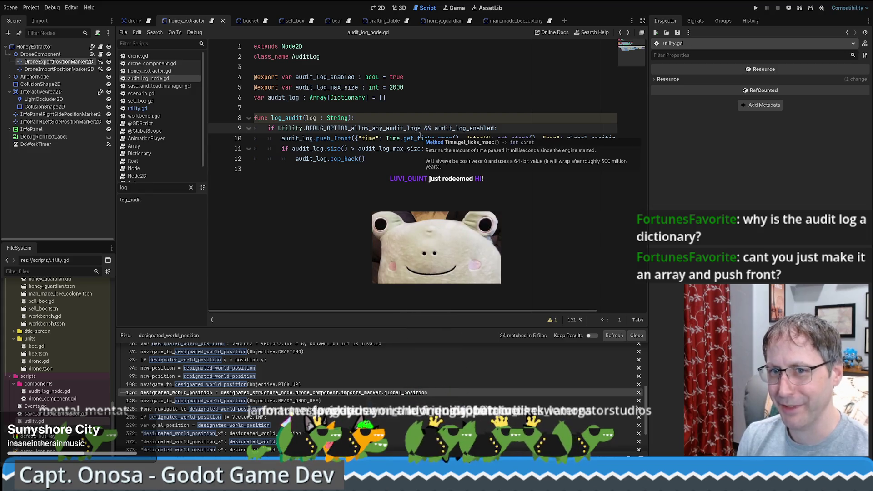
# Review audit_log_node.gd's class name, log_audit declaration and pop_back trimming lines
pyautogui.click(371, 160)
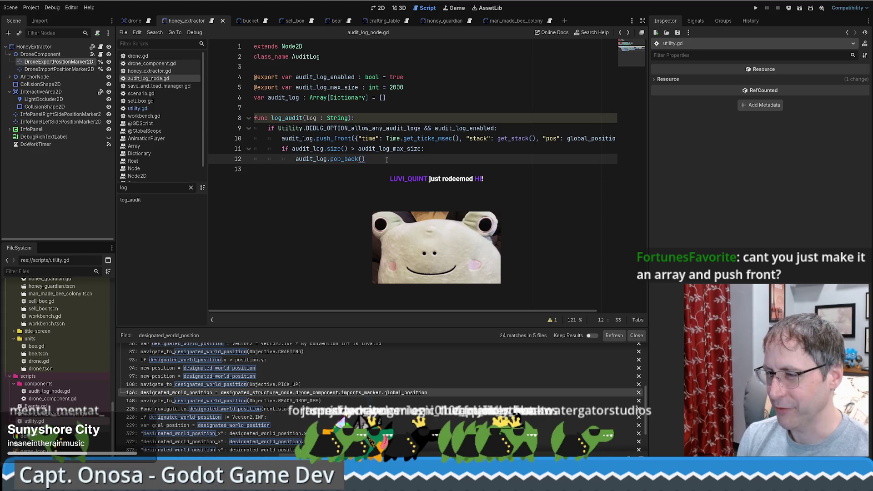
pyautogui.click(366, 121)
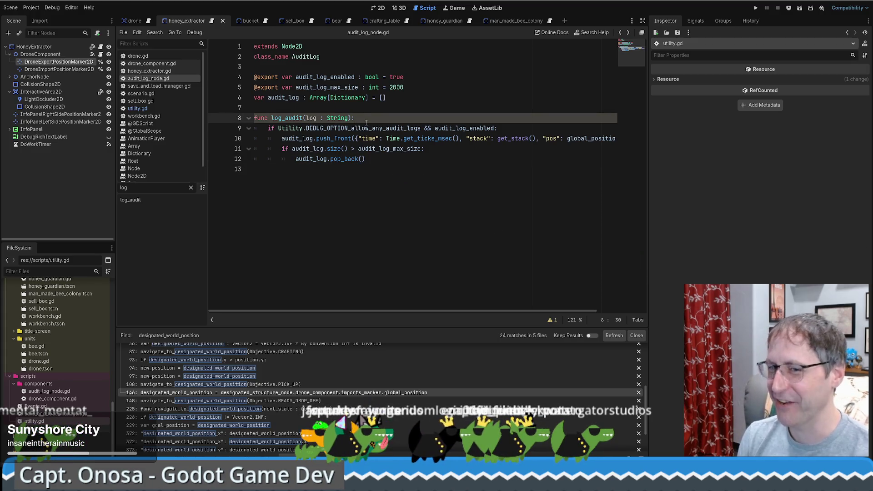
pyautogui.click(382, 98)
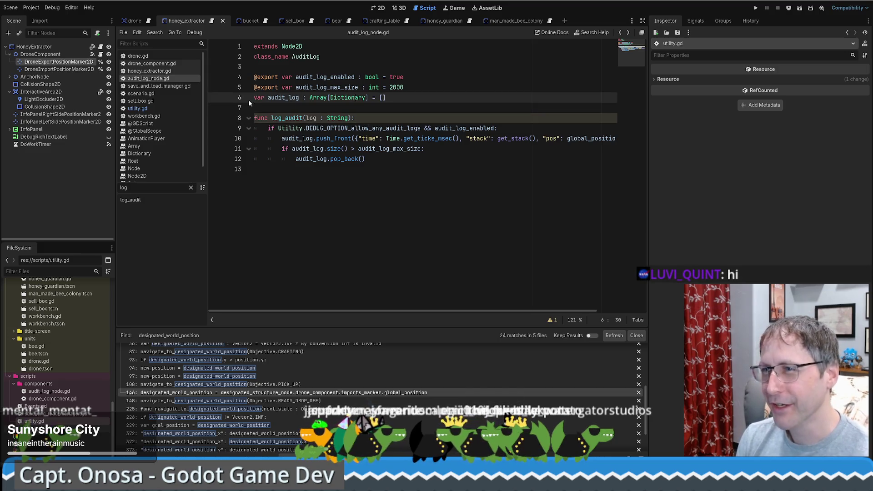
pyautogui.click(327, 57)
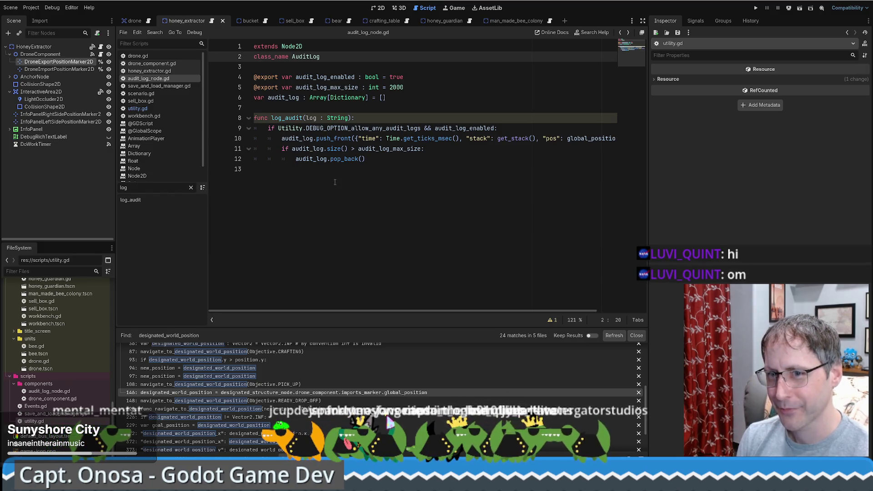
pyautogui.click(395, 169)
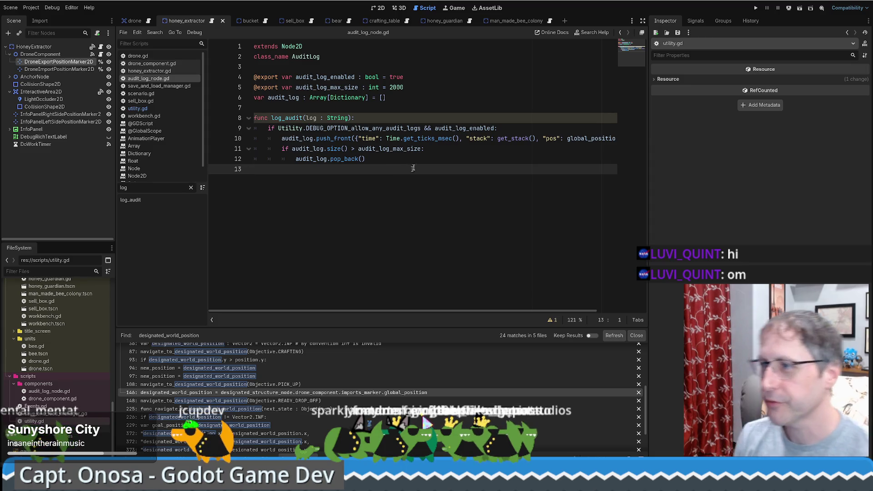
pyautogui.doubleClick(287, 117)
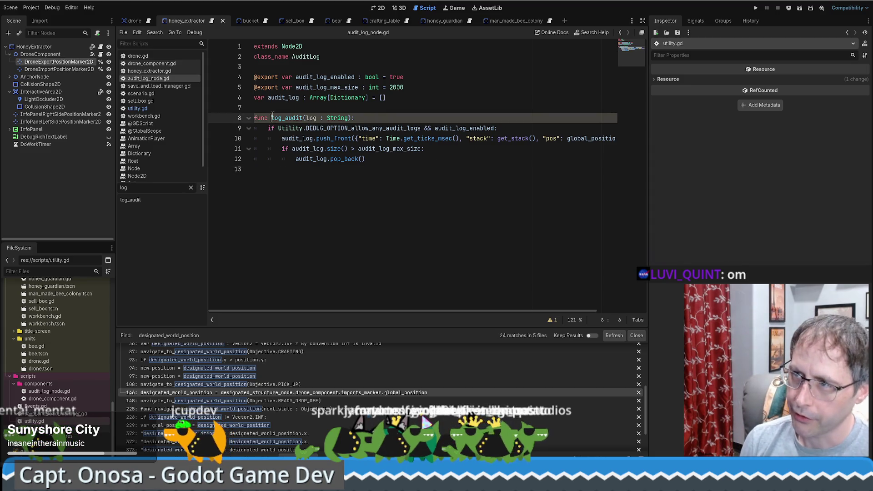
pyautogui.click(389, 107)
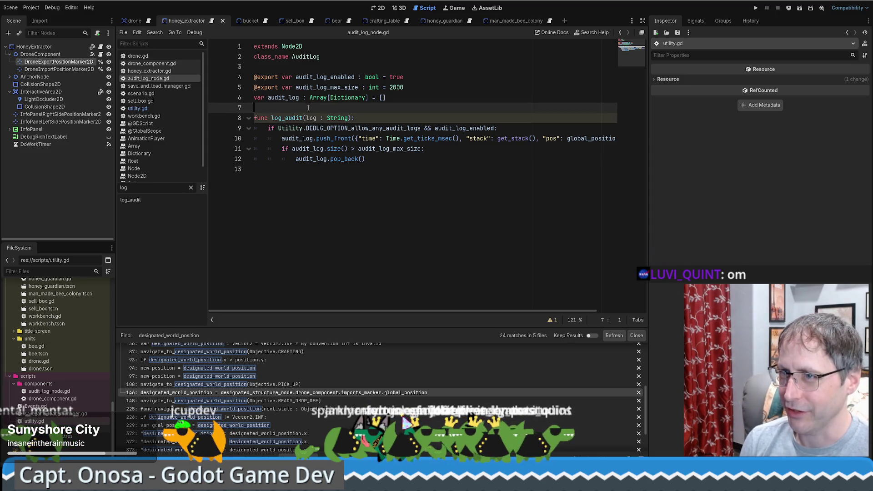
# Select the HoneyExtractor root node, then switch to the drone scene
pyautogui.click(60, 54)
pyautogui.click(60, 48)
pyautogui.click(136, 21)
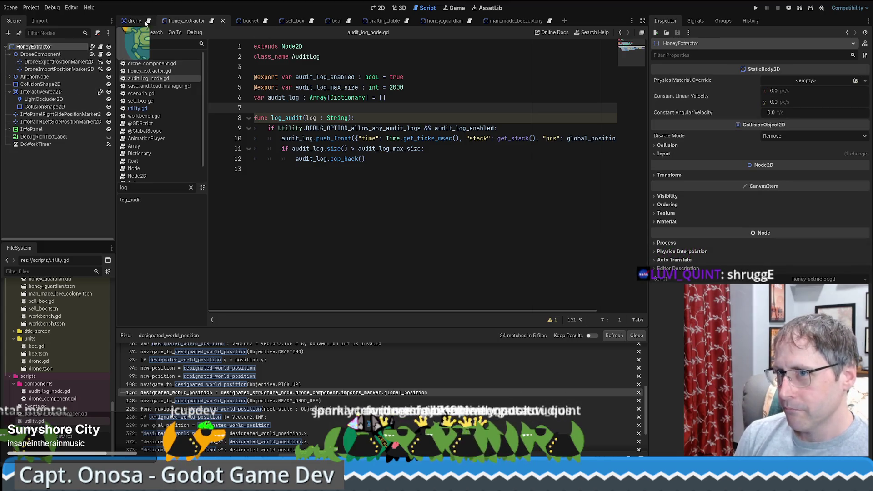
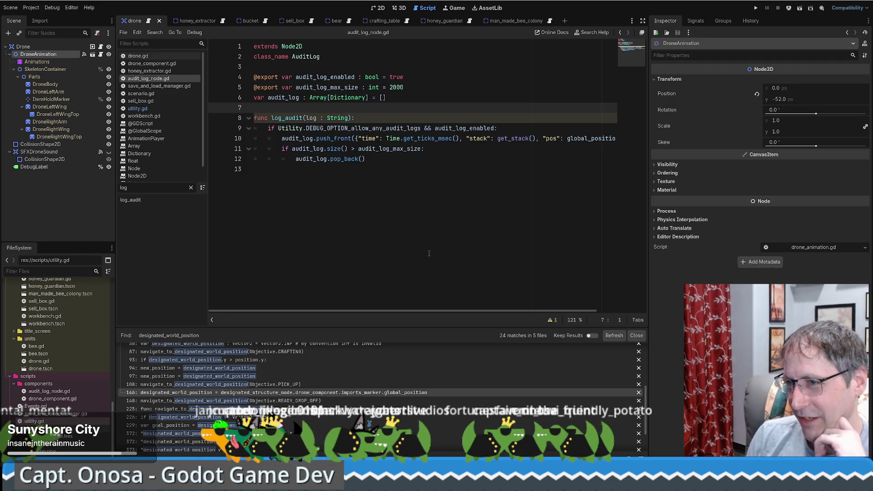
# Review the AuditLog script's class name and line 12, then switch to the local-to-global position search results
pyautogui.click(450, 195)
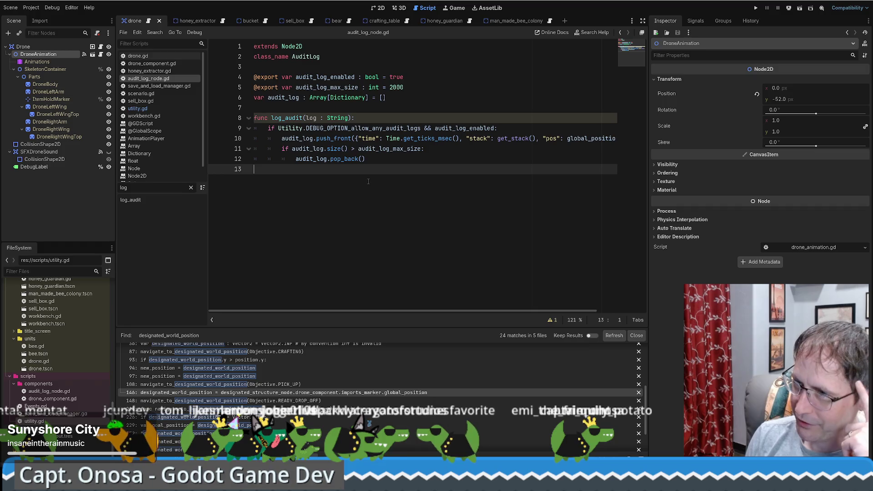
pyautogui.doubleClick(307, 59)
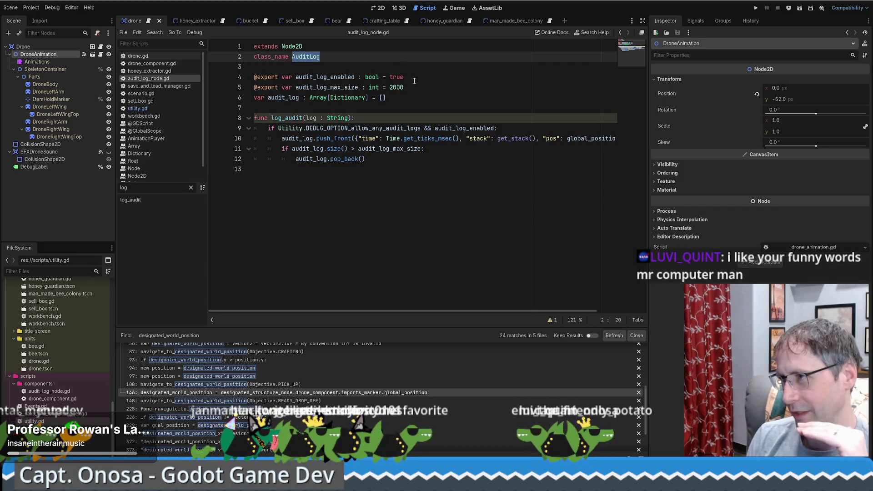
pyautogui.moveTo(434, 143)
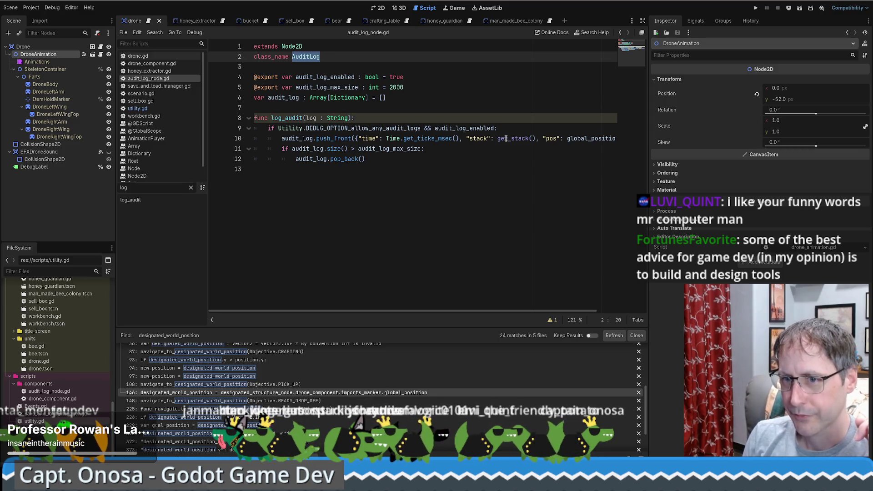
pyautogui.click(474, 157)
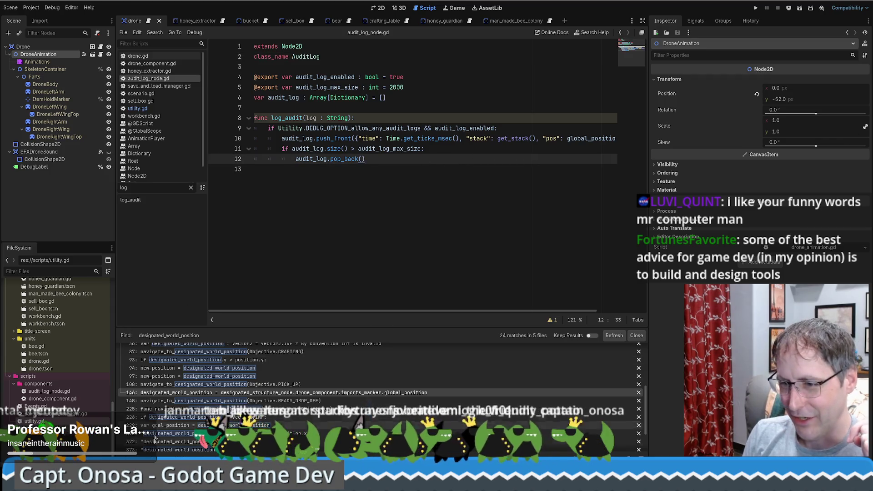
pyautogui.hotkey('alt', 'Tab')
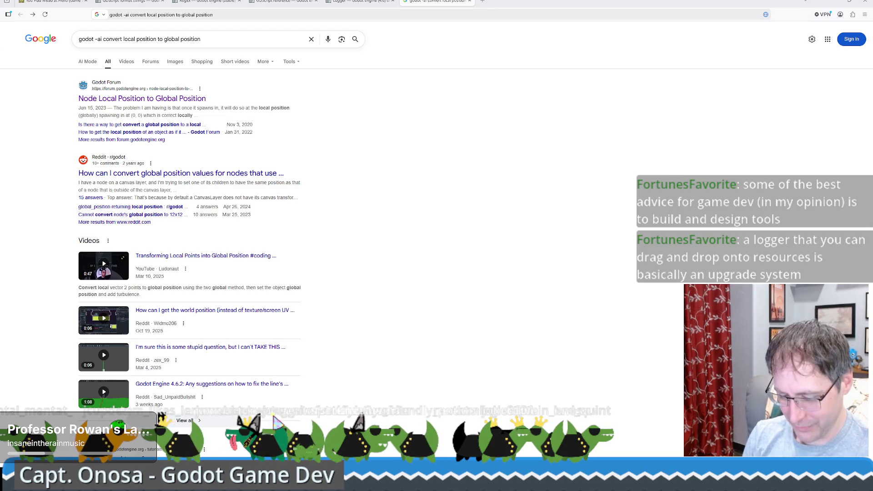
# Go to the mronosa.github.io Mystic Crusade project page
pyautogui.click(241, 14)
pyautogui.write('mronosa.github.io')
pyautogui.press('Return')
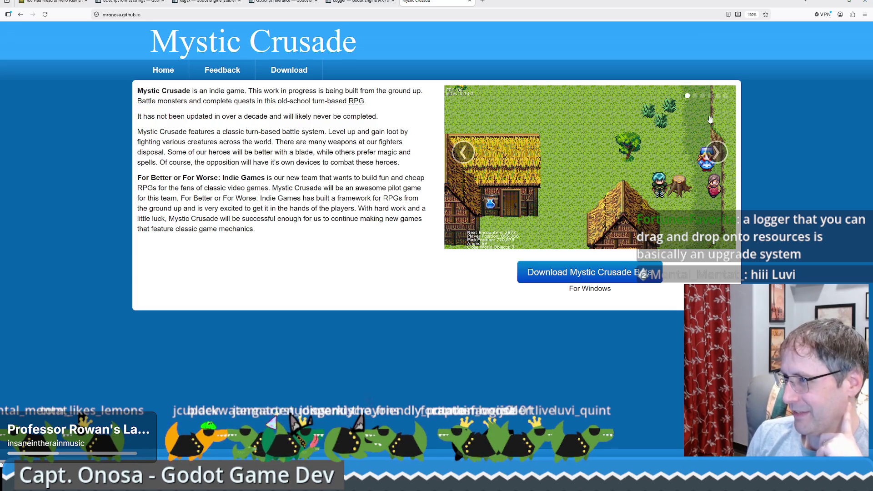
# Browse forward and back through the game screenshots, then minimize the browser
pyautogui.click(716, 153)
pyautogui.click(716, 152)
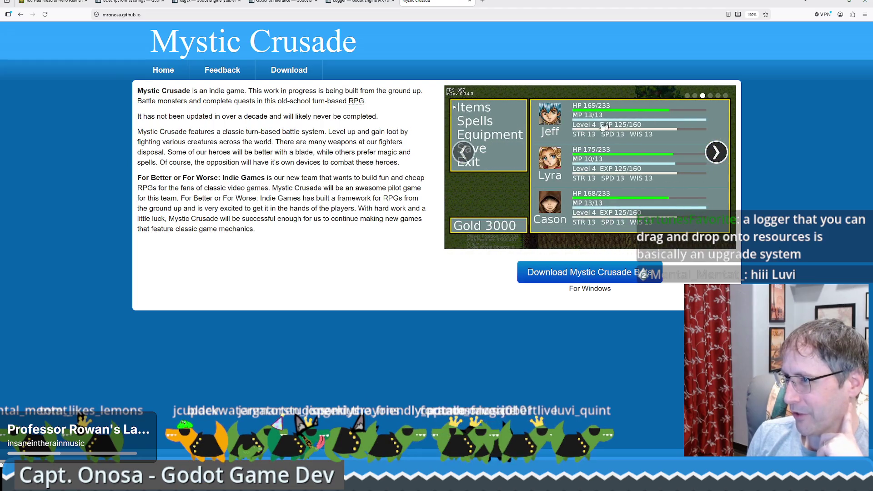
pyautogui.click(716, 152)
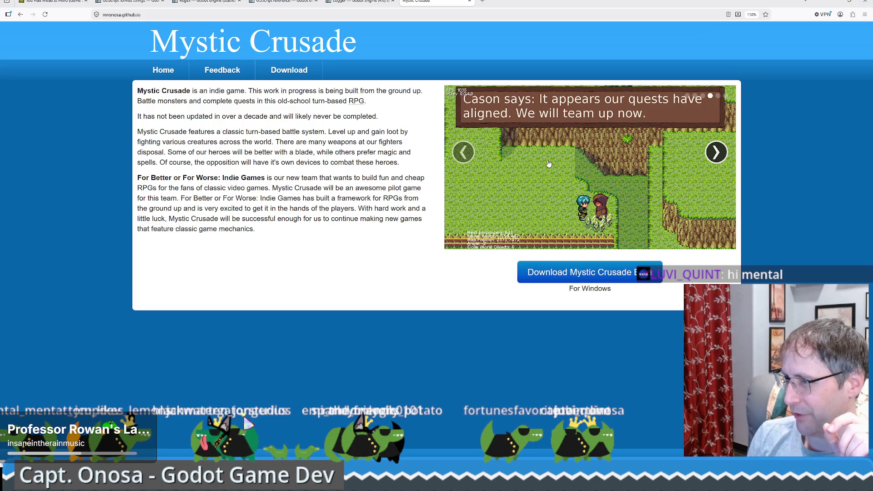
pyautogui.click(712, 162)
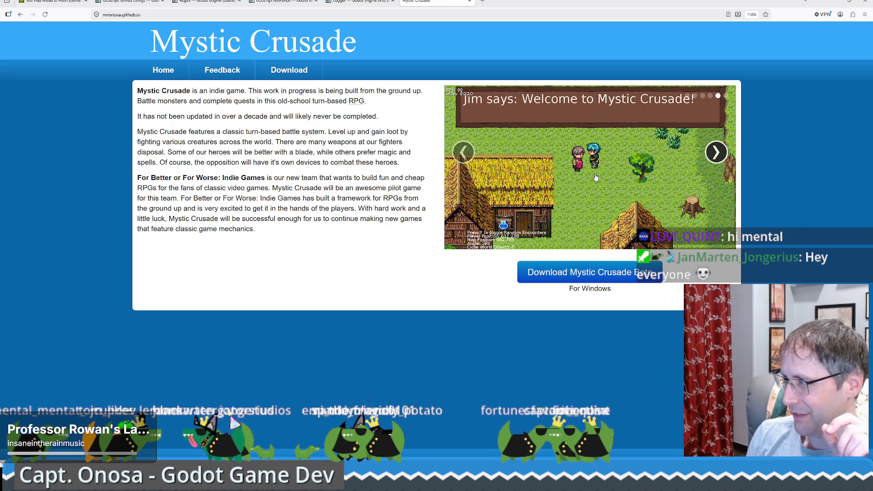
pyautogui.click(473, 155)
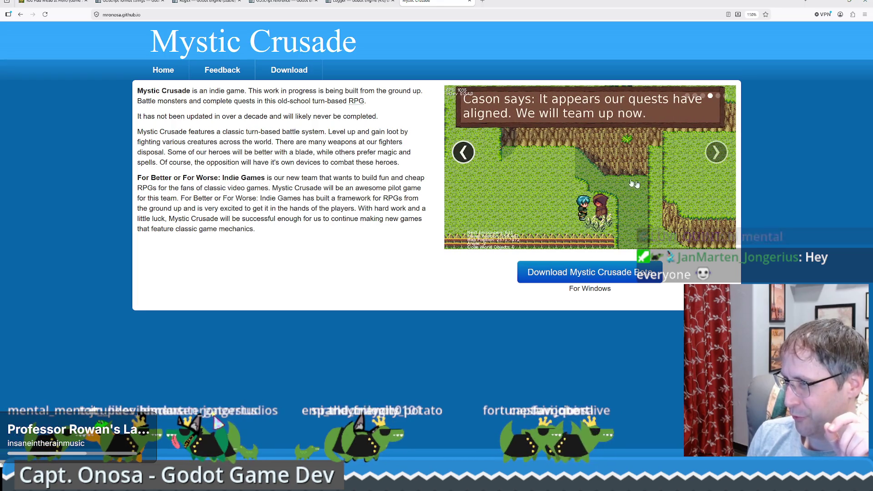
pyautogui.click(472, 155)
pyautogui.click(470, 155)
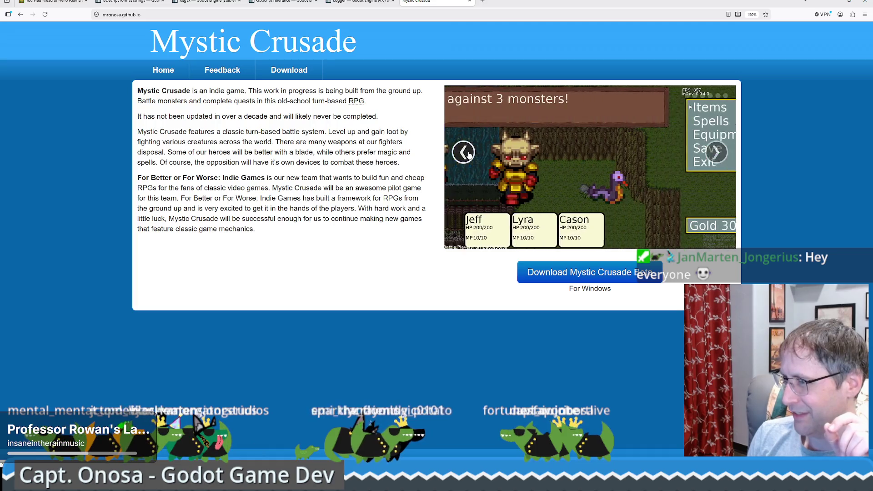
pyautogui.click(469, 155)
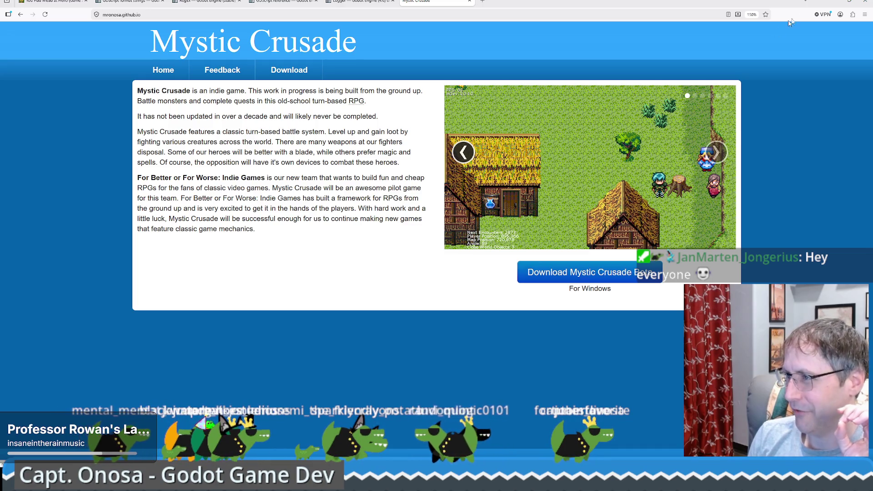
pyautogui.click(835, 3)
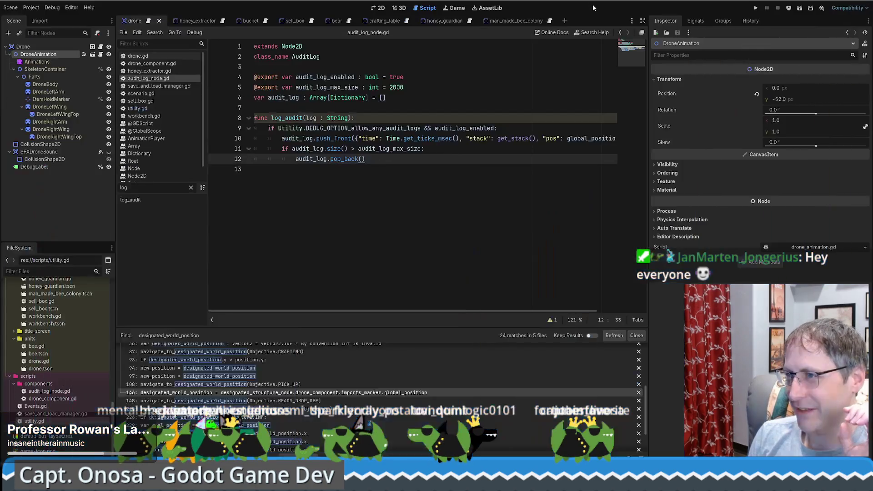
# Check the drone in the 2D view, then select the Drone root node to see its audit log settings
pyautogui.click(419, 166)
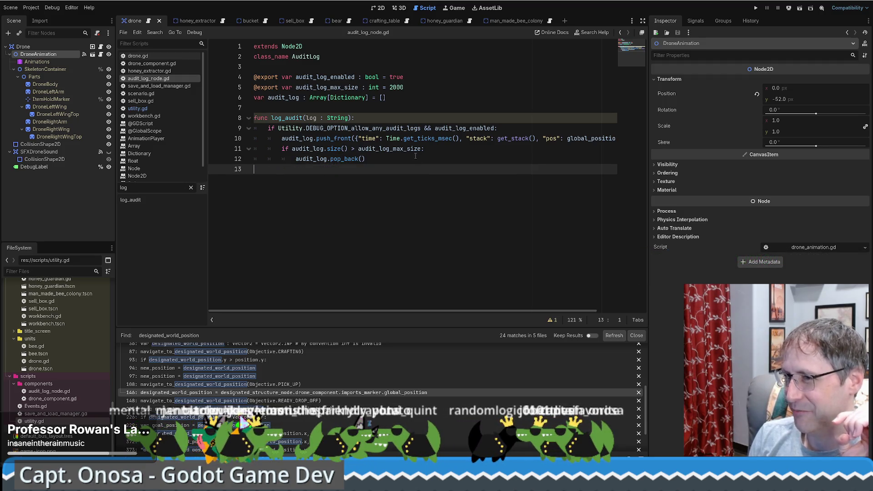
pyautogui.click(415, 156)
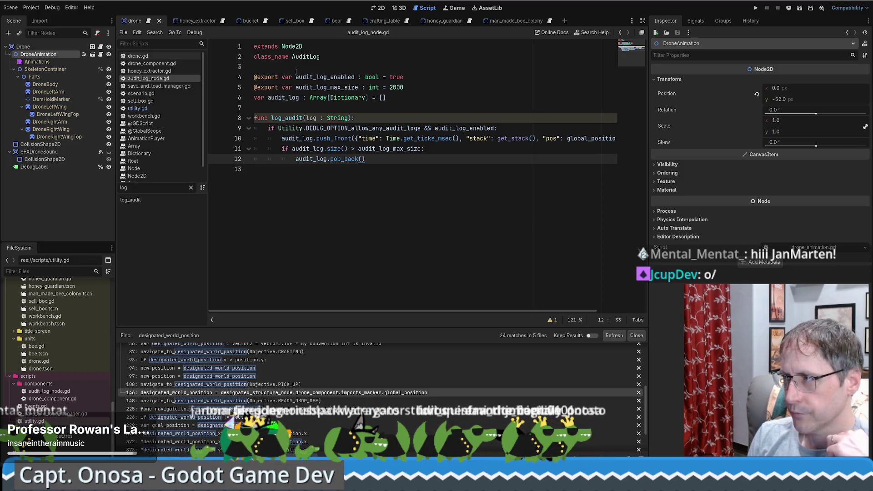
pyautogui.click(378, 8)
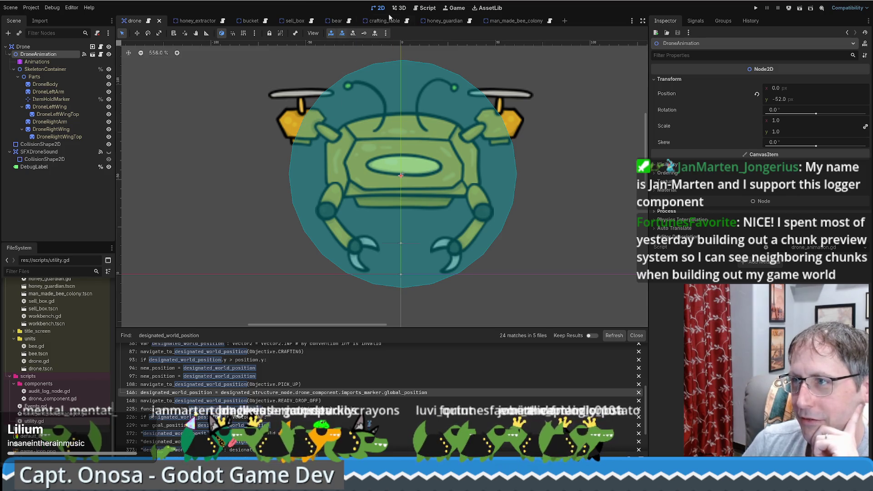
pyautogui.click(416, 8)
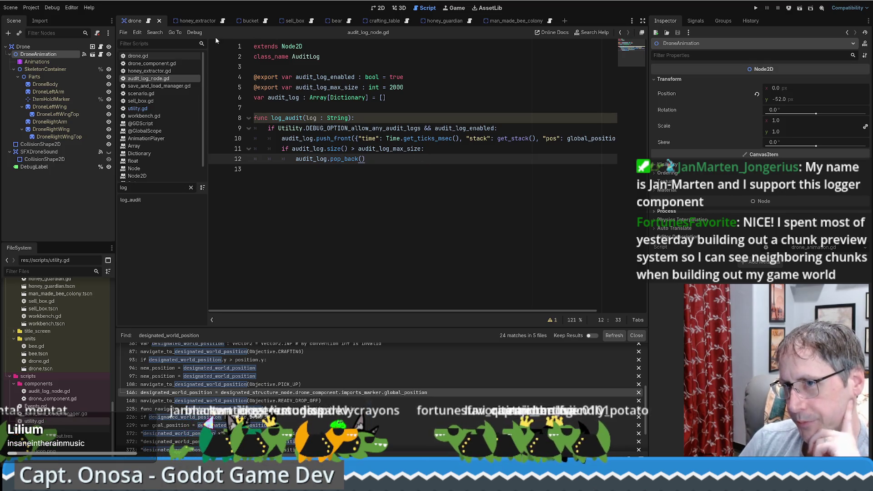
pyautogui.click(53, 47)
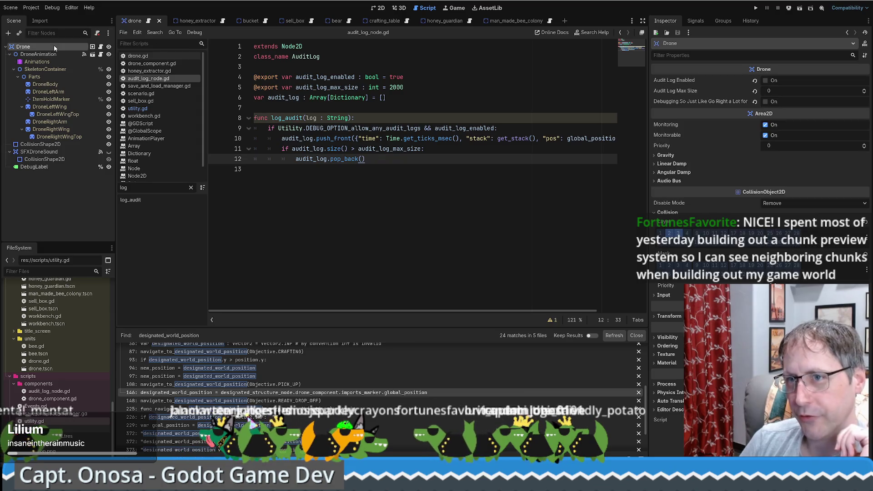
# Create an AuditLog child node under Drone and drag it above DroneAnimation
pyautogui.click(60, 392)
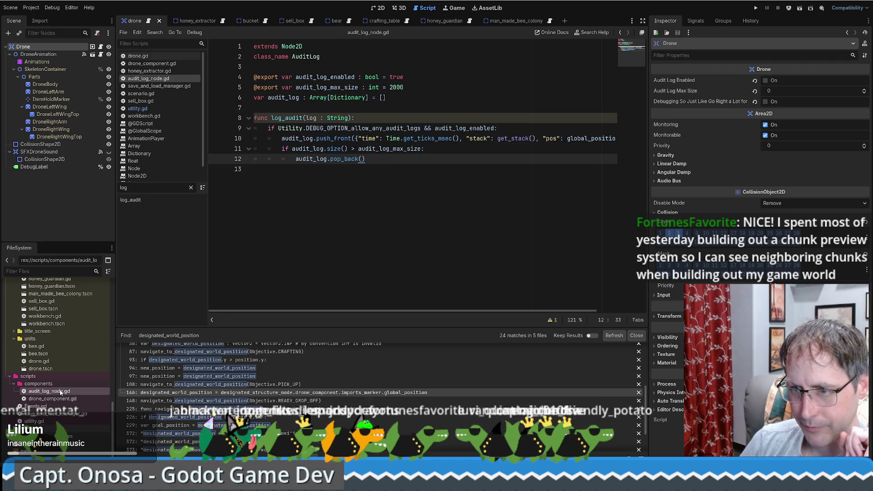
pyautogui.rightClick(51, 47)
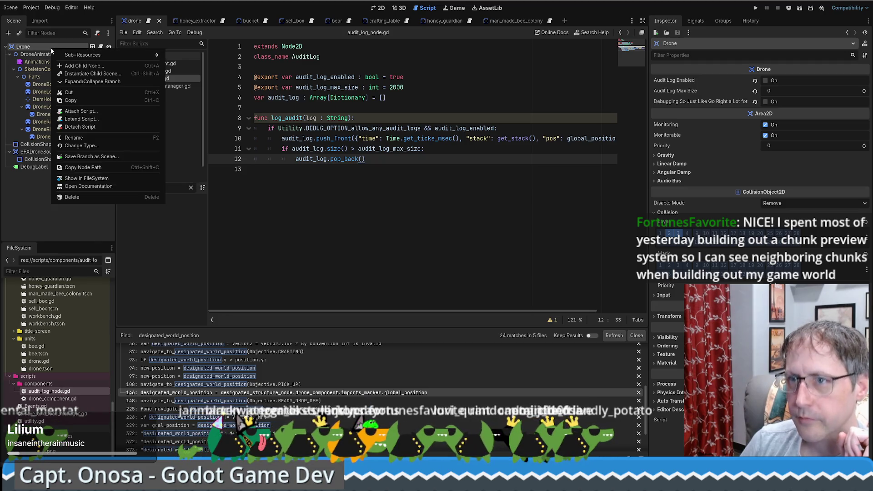
pyautogui.click(109, 65)
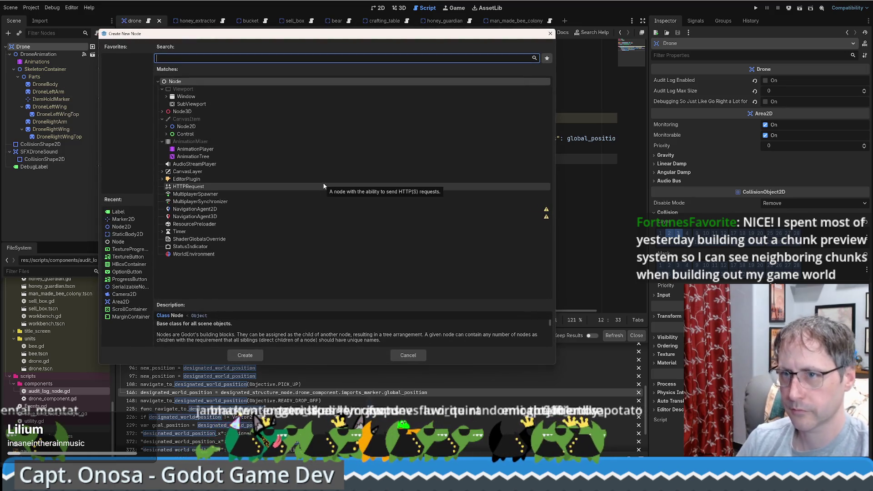
pyautogui.write('AuditLog')
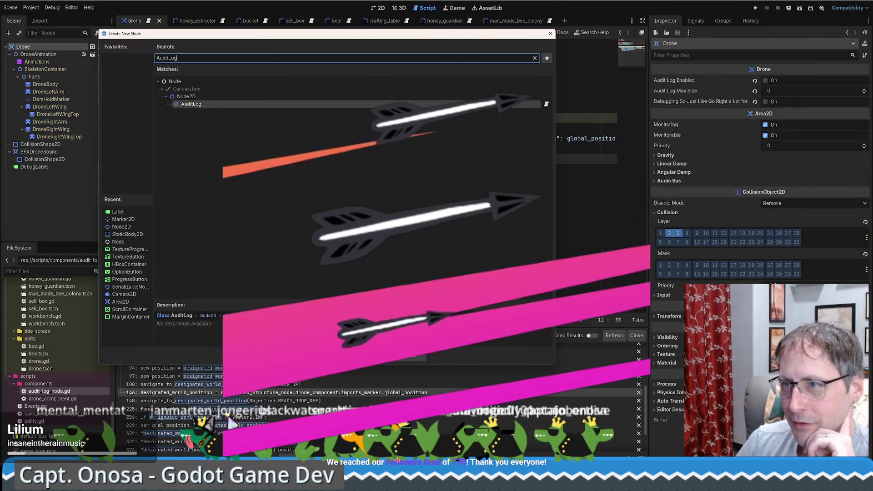
pyautogui.click(244, 355)
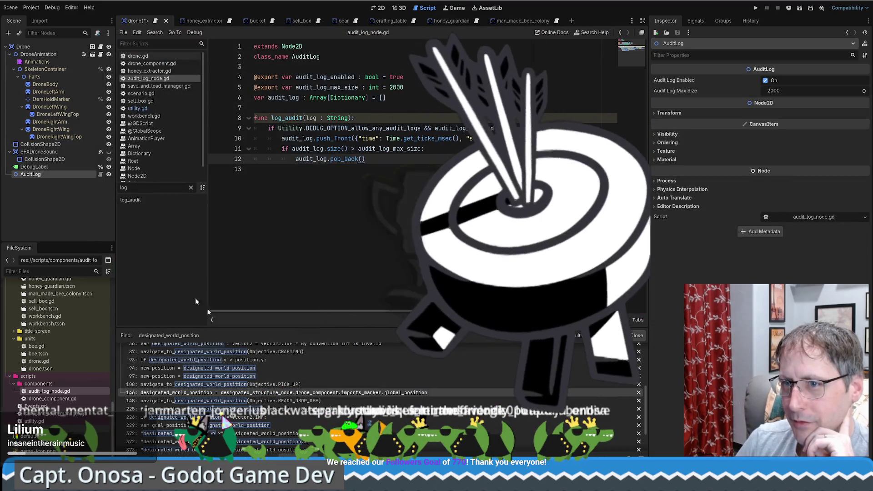
pyautogui.moveTo(47, 66); pyautogui.dragTo(47, 51)
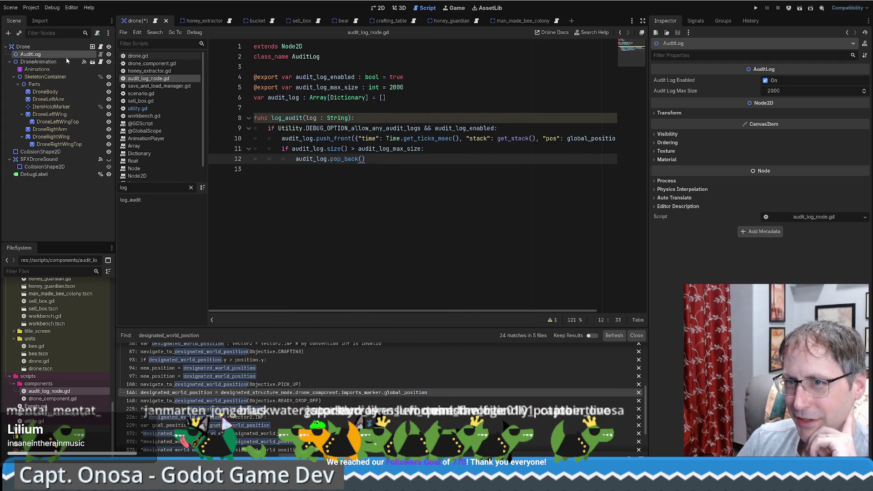
# Inspect the new AuditLog node and its script, then open the Drone's drone.gd script
pyautogui.click(100, 55)
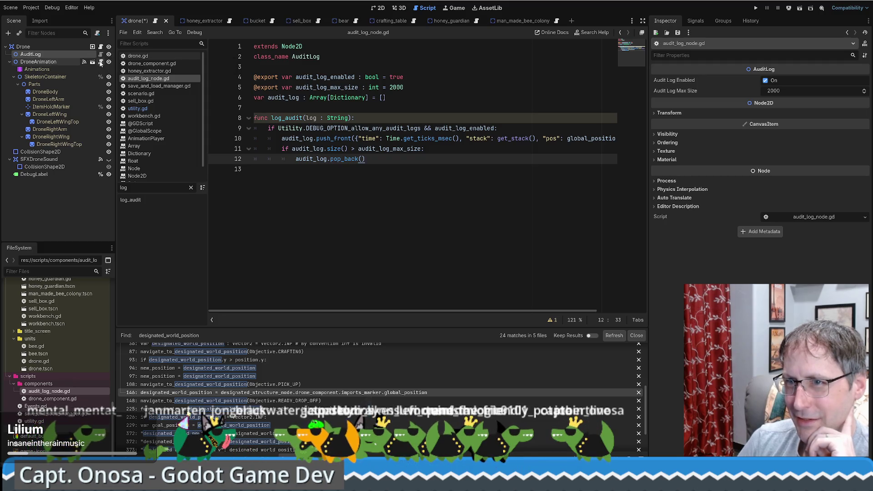
pyautogui.click(43, 65)
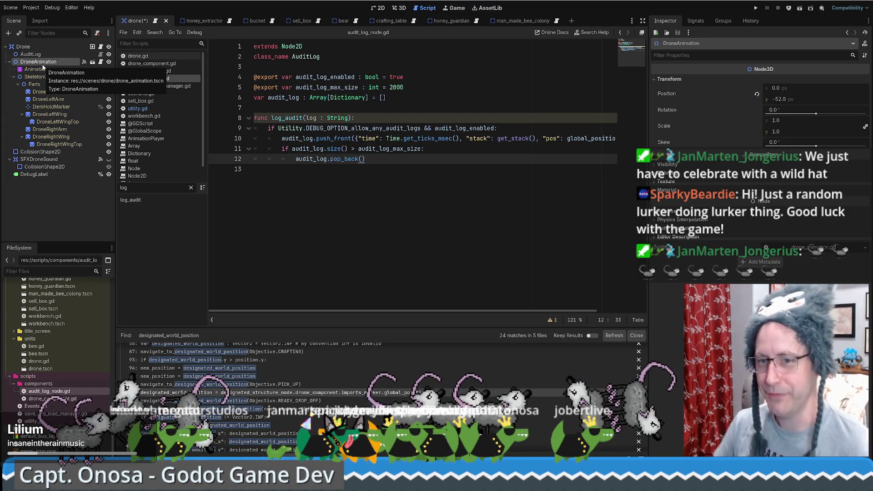
pyautogui.click(462, 167)
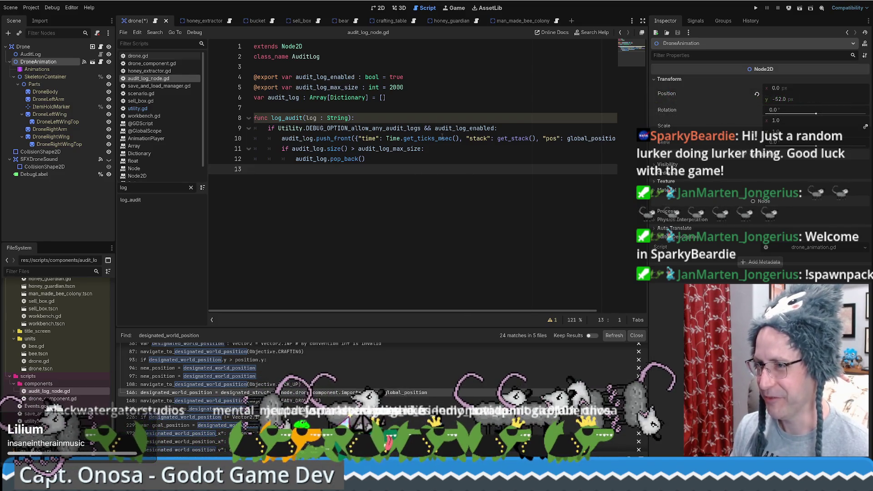
pyautogui.moveTo(378, 130)
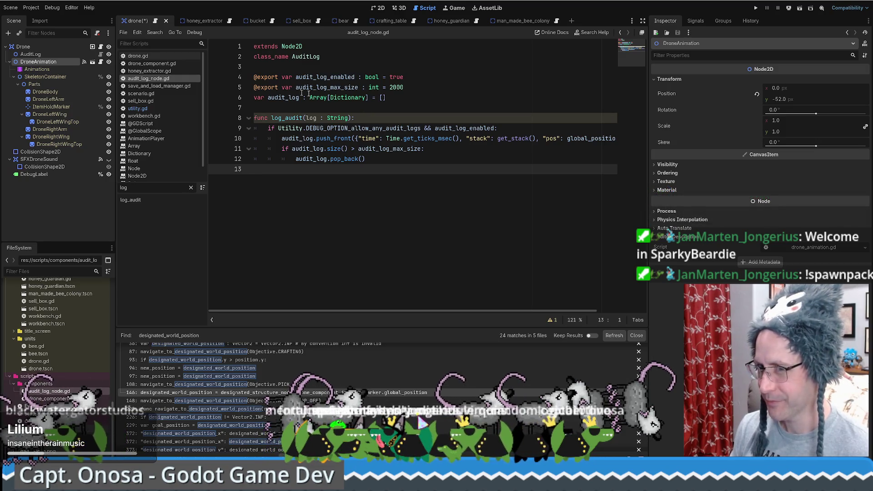
pyautogui.click(31, 54)
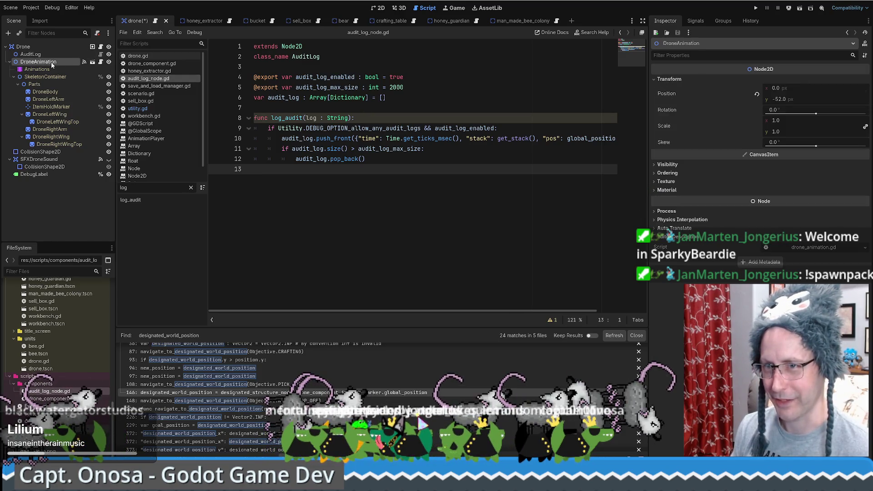
pyautogui.click(27, 47)
pyautogui.click(31, 55)
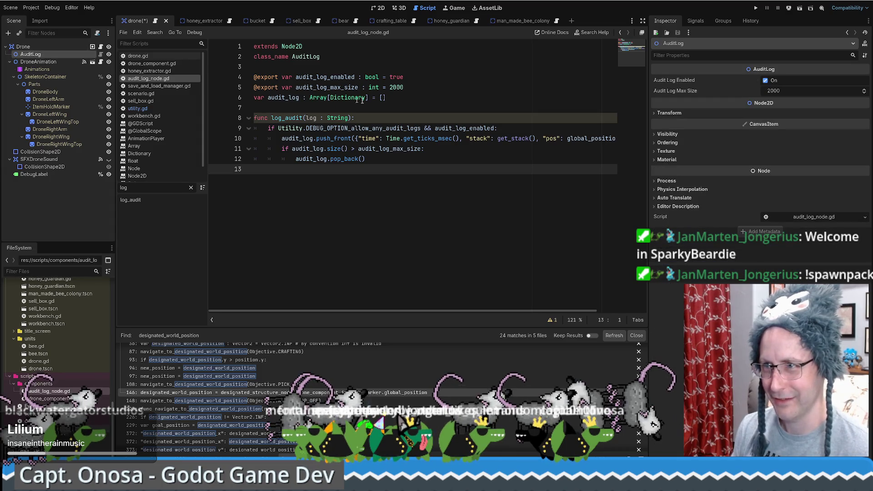
pyautogui.moveTo(320, 57); pyautogui.dragTo(281, 57)
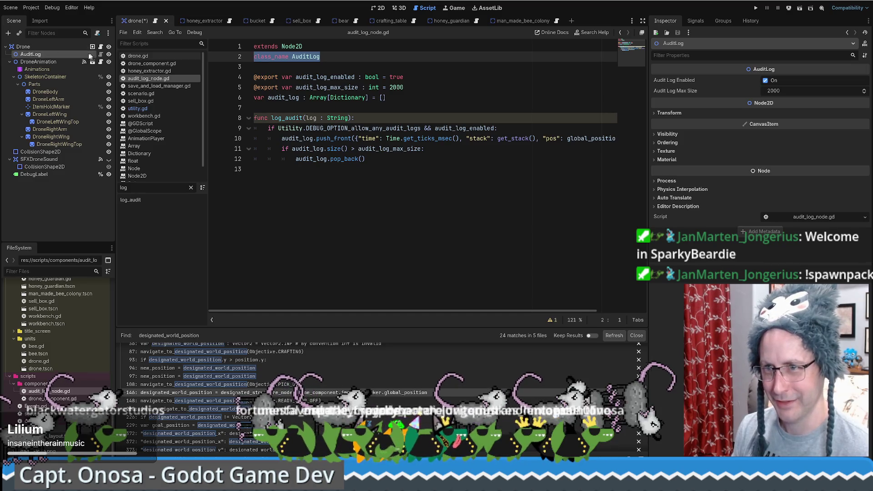
pyautogui.hotkey('ctrl', 'z')
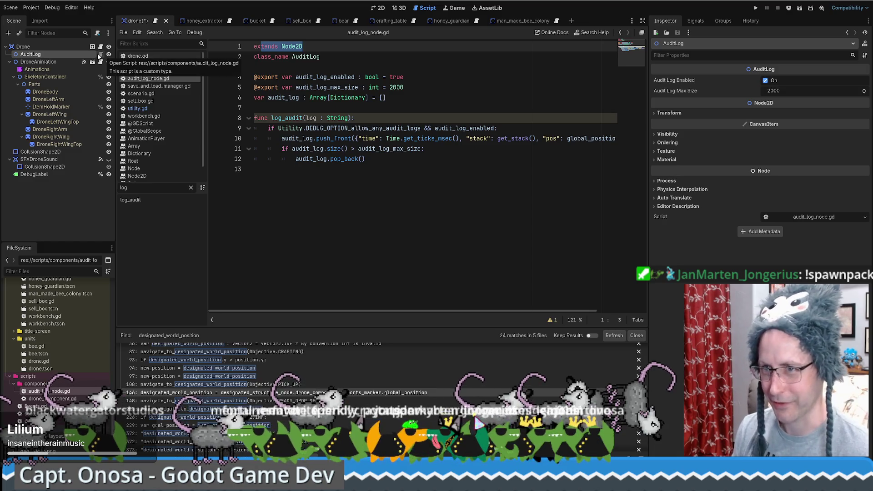
pyautogui.click(50, 47)
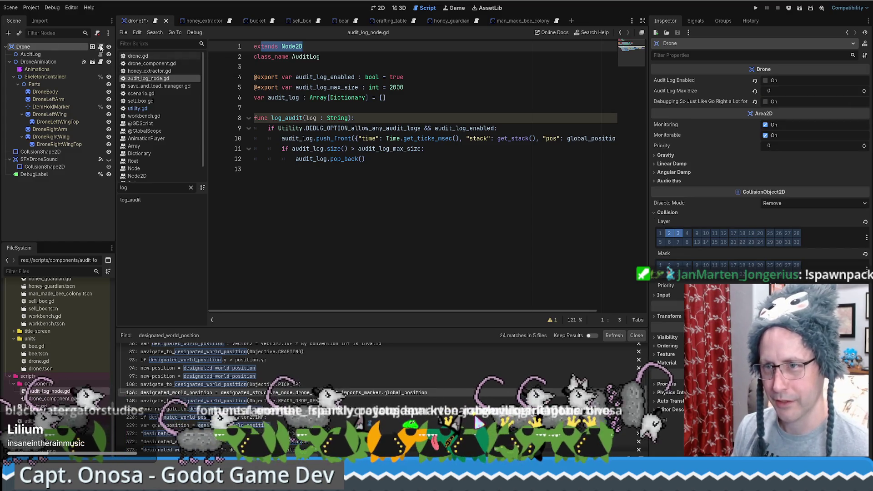
pyautogui.scroll(1, 423, 134)
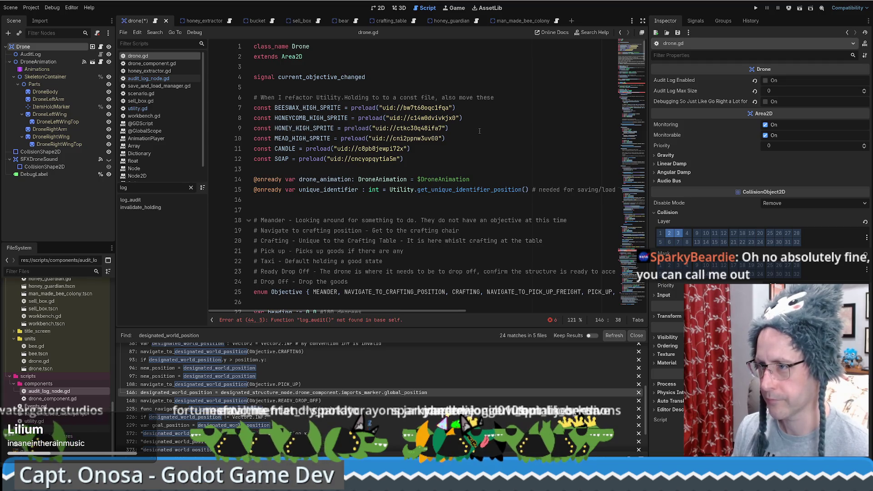
pyautogui.click(453, 164)
pyautogui.click(459, 168)
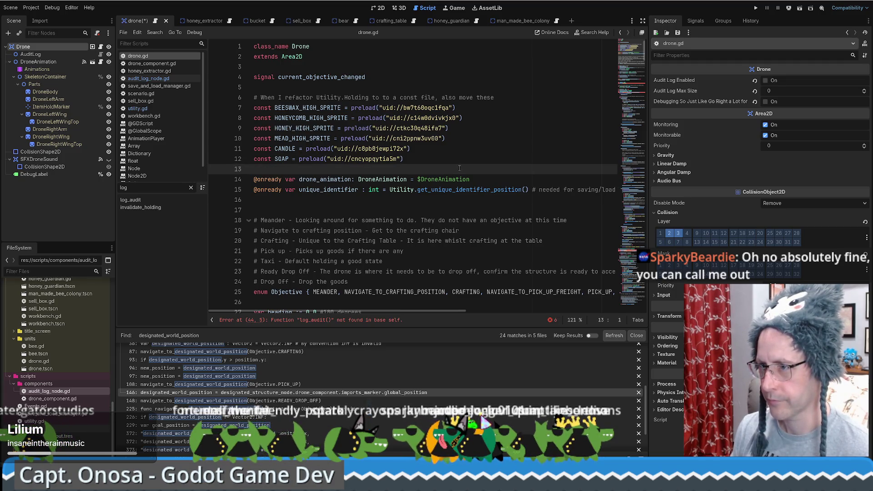
pyautogui.press('Return')
pyautogui.moveTo(30, 54)
pyautogui.mouseDown()
pyautogui.moveTo(334, 183)
pyautogui.moveTo(318, 138)
pyautogui.moveTo(51, 54)
pyautogui.mouseUp()
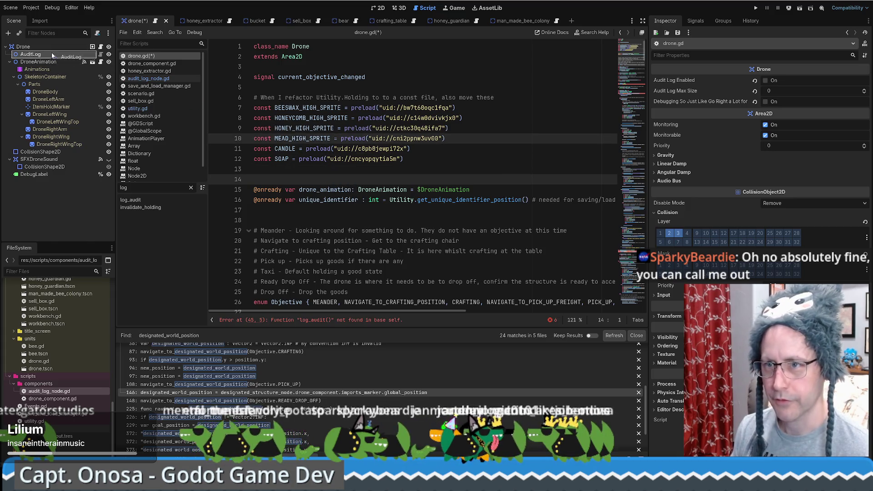
pyautogui.rightClick(51, 54)
pyautogui.click(127, 217)
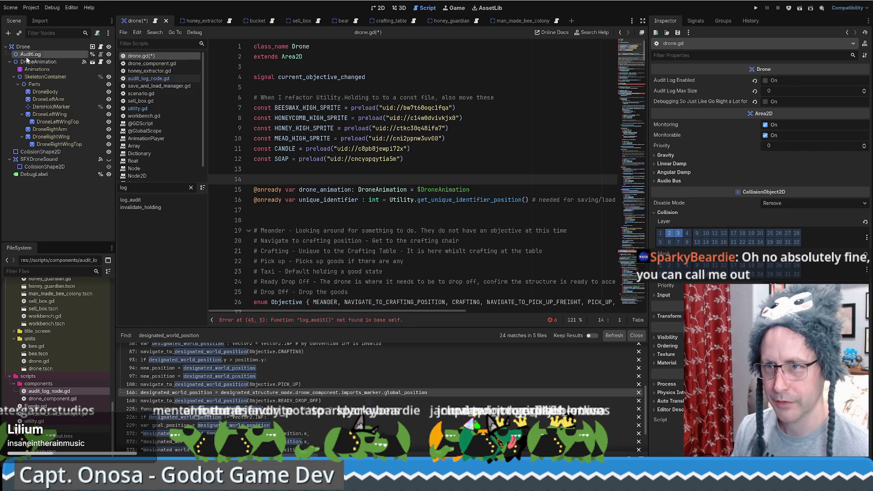
pyautogui.moveTo(42, 55); pyautogui.dragTo(349, 182)
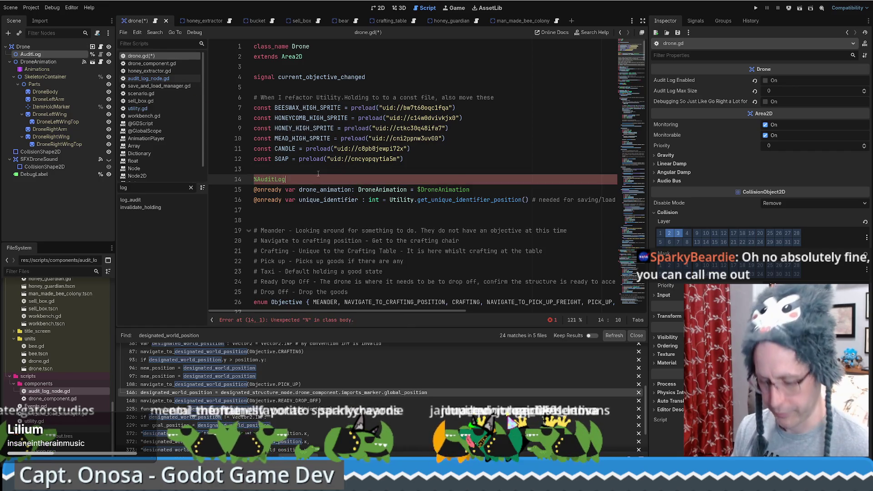
pyautogui.hotkey('ctrl', 'z')
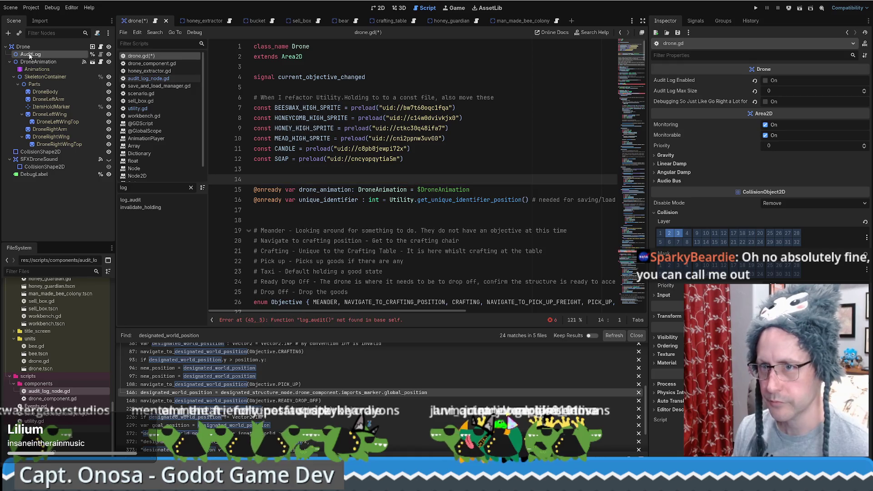
pyautogui.hotkey('ctrl', 'shift', 'z')
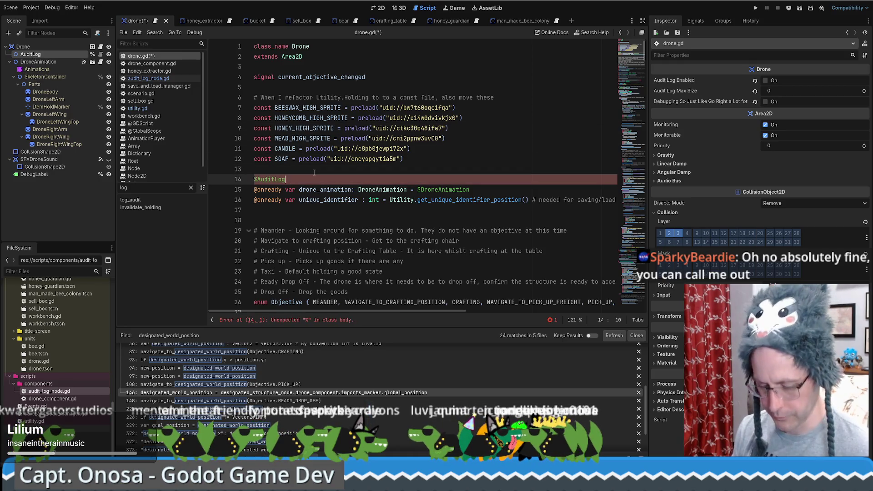
pyautogui.moveTo(39, 64)
pyautogui.mouseDown()
pyautogui.moveTo(314, 187)
pyautogui.moveTo(328, 181)
pyautogui.mouseUp()
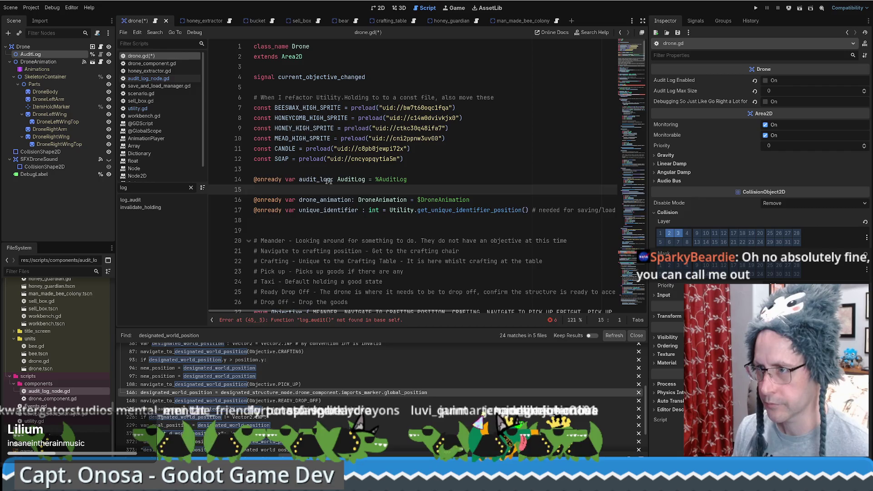
pyautogui.press('BackSpace')
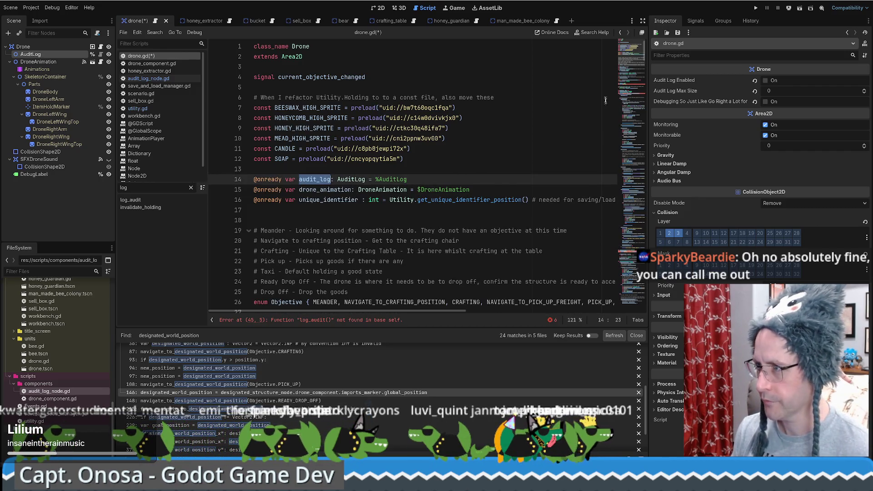
# Prefix the log_audit call in _ready with 'audit_log.'
pyautogui.click(628, 82)
pyautogui.click(269, 117)
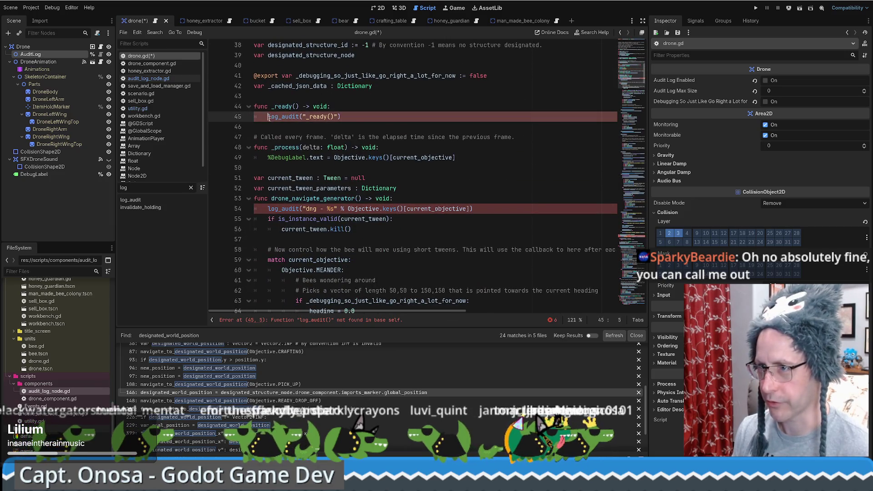
pyautogui.write('audit_log.')
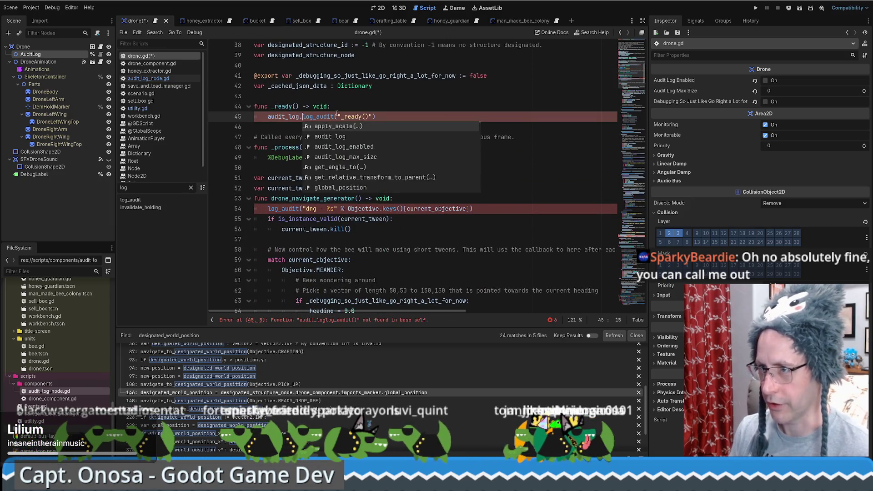
# Copy the 'audit_log.' prefix and paste it before the log_audit calls on lines 54 and 209
pyautogui.hotkey('shift', 'Home')
pyautogui.hotkey('ctrl', 'c')
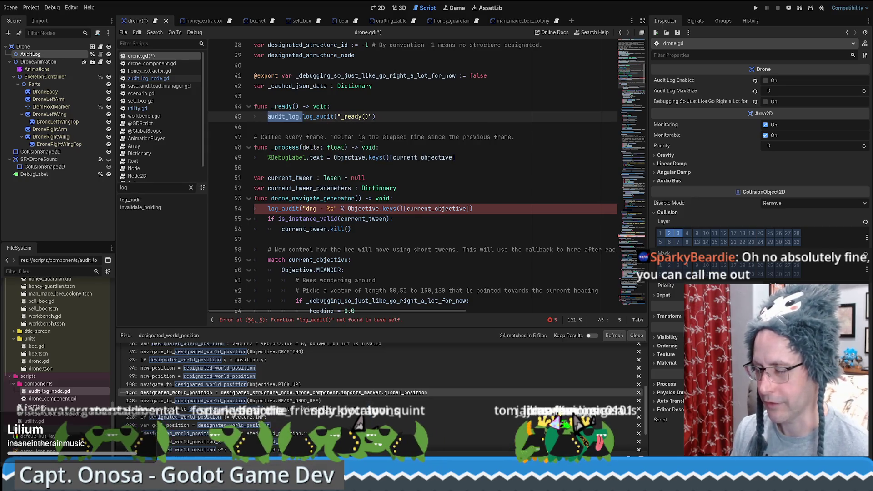
pyautogui.click(268, 208)
pyautogui.hotkey('ctrl', 'v')
pyautogui.click(640, 159)
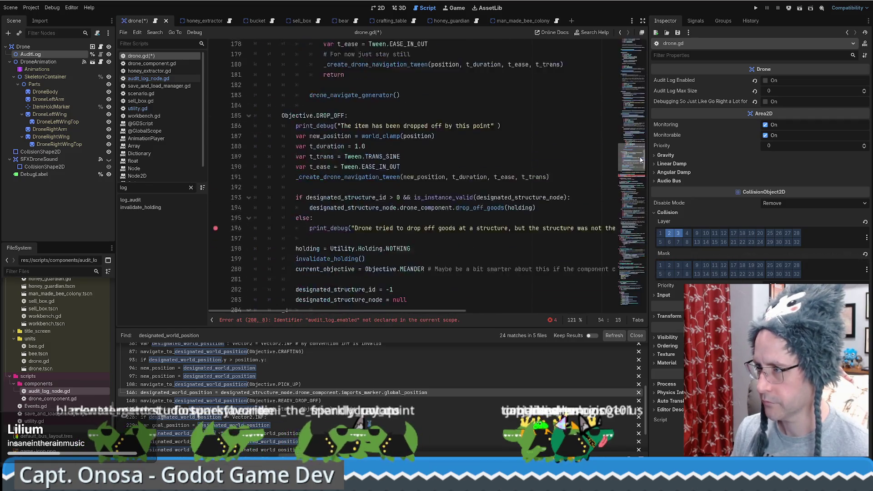
pyautogui.click(640, 165)
pyautogui.click(282, 185)
pyautogui.hotkey('ctrl', 'v')
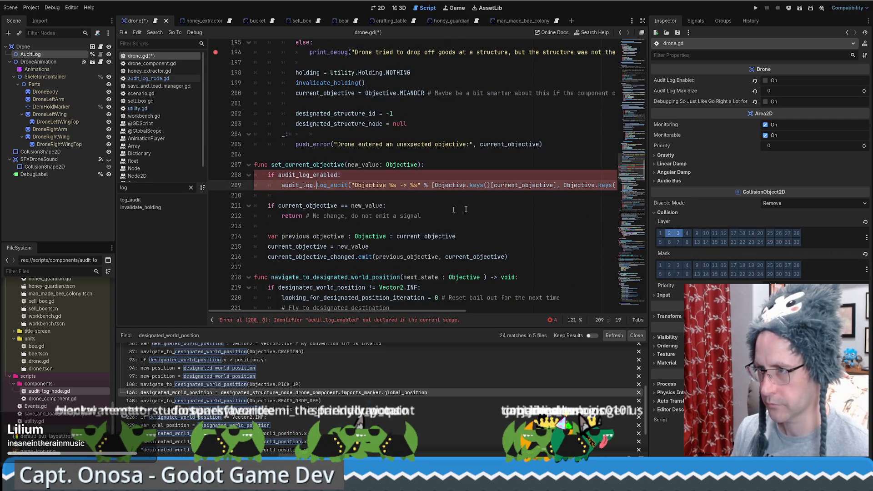
# Delete the 'if audit_log_enabled:' guard and prefix the log_audit calls on lines 345 and 351
pyautogui.moveTo(642, 162)
pyautogui.mouseDown()
pyautogui.moveTo(642, 132)
pyautogui.moveTo(646, 176)
pyautogui.moveTo(642, 166)
pyautogui.mouseUp()
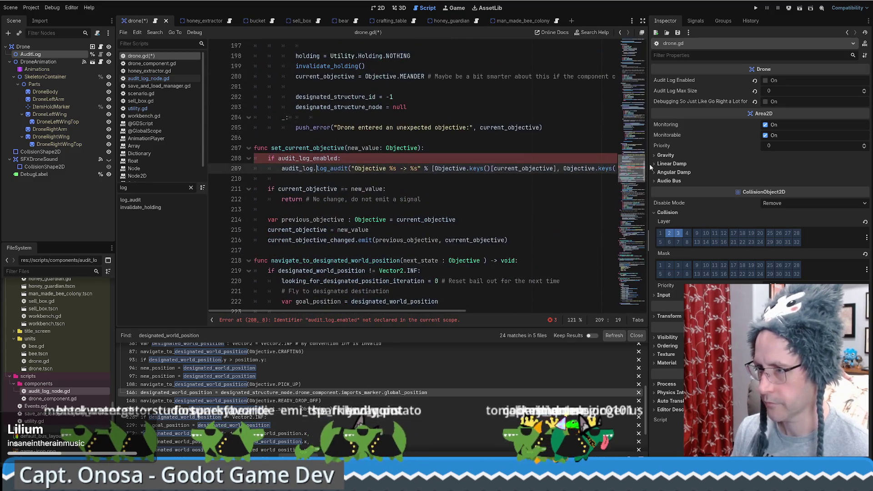
pyautogui.click(279, 157)
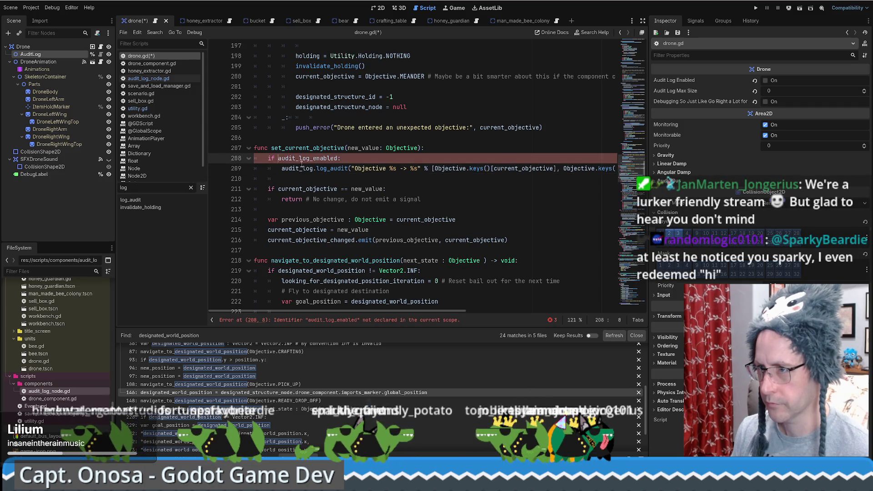
pyautogui.moveTo(282, 168); pyautogui.dragTo(262, 158)
pyautogui.press('BackSpace')
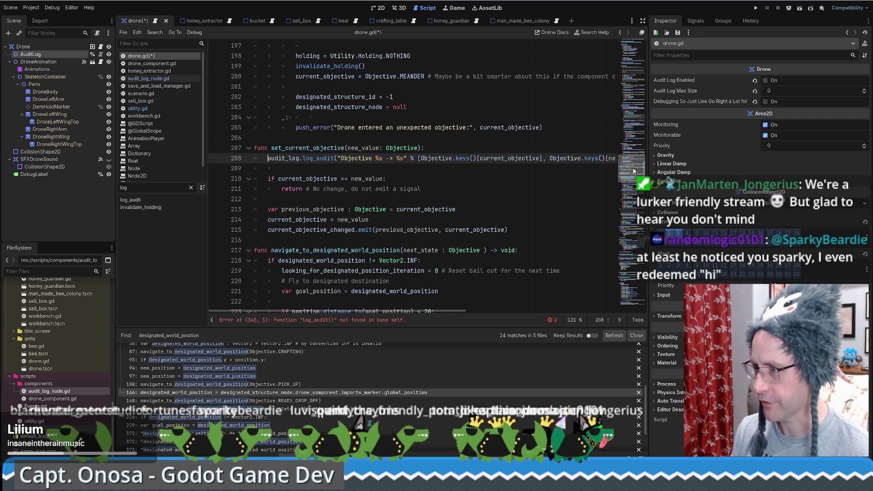
pyautogui.scroll(-20, 634, 171)
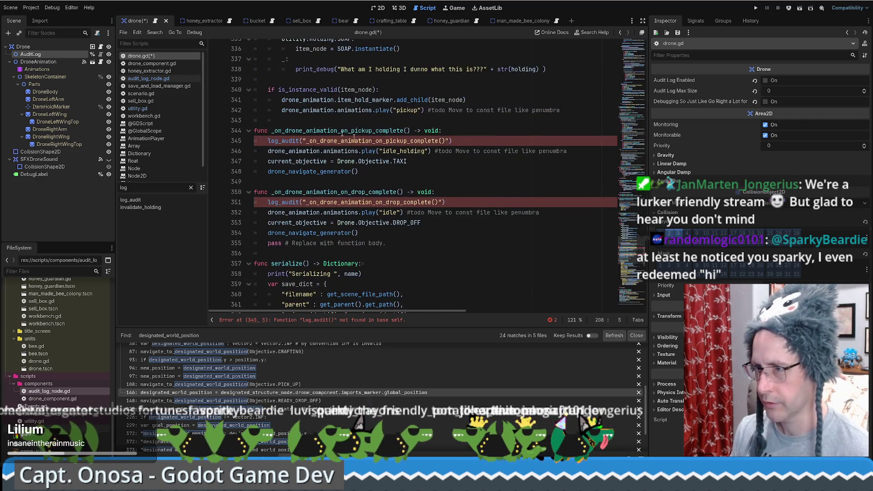
pyautogui.click(268, 141)
pyautogui.hotkey('ctrl', 'v')
pyautogui.click(269, 202)
pyautogui.hotkey('ctrl', 'v')
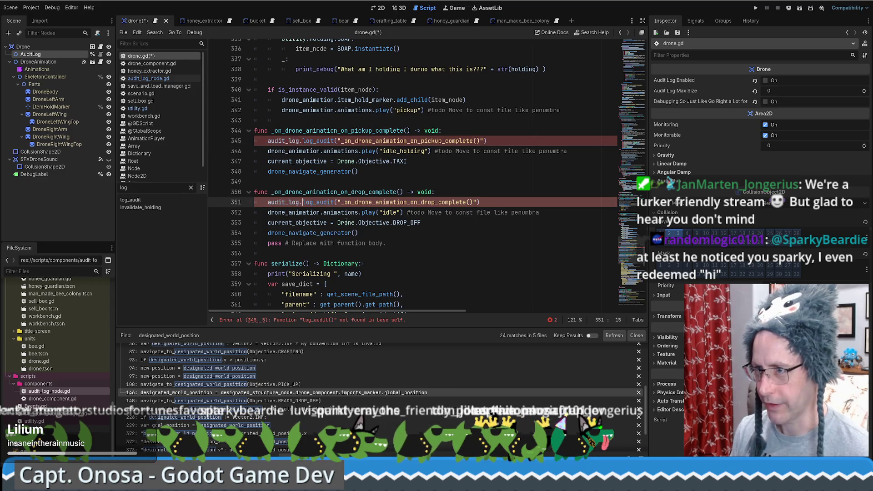
# Cut the _ready function out of drone.gd and open audit_log_node.gd
pyautogui.scroll(20, 602, 230)
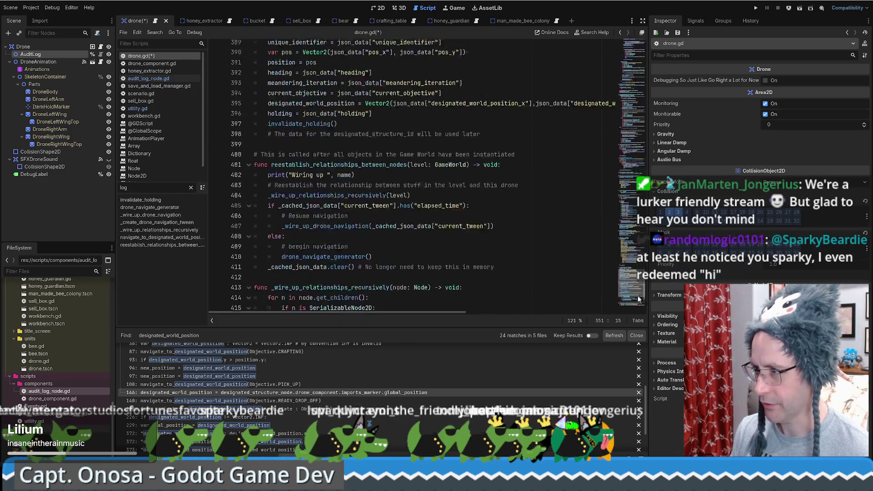
pyautogui.scroll(-10, 479, 165)
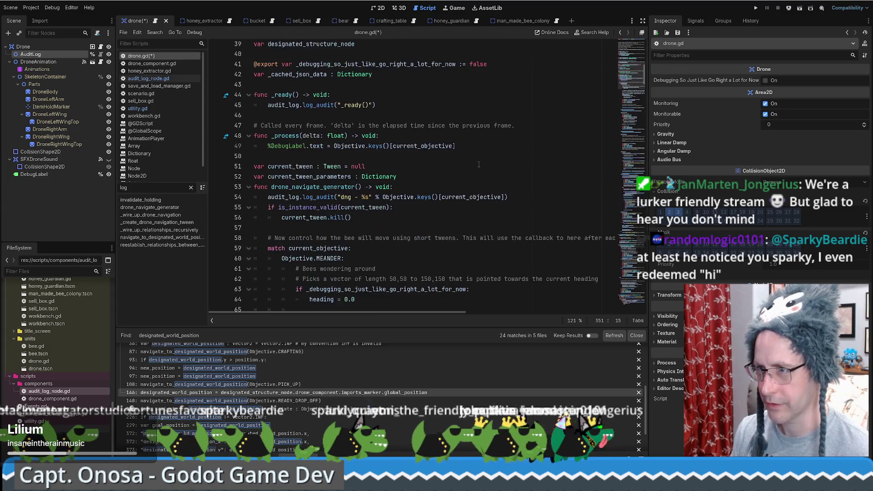
pyautogui.moveTo(378, 106); pyautogui.dragTo(299, 89)
pyautogui.hotkey('ctrl', 'c')
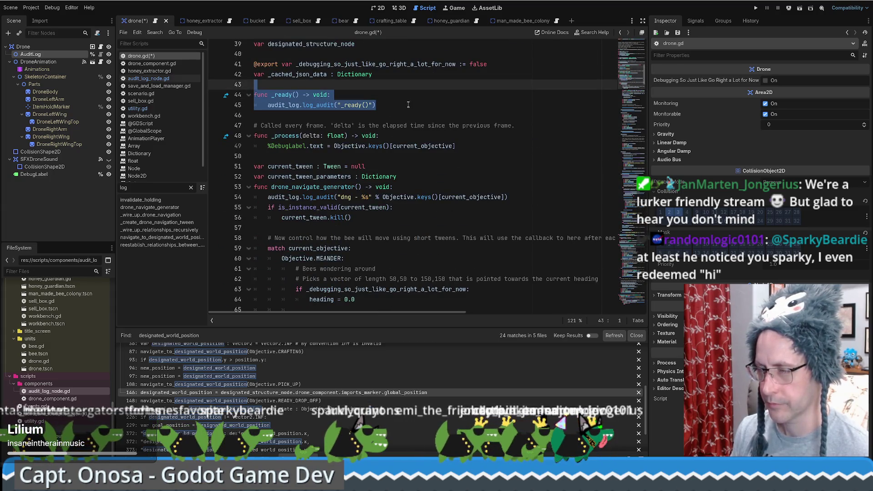
pyautogui.press('Delete')
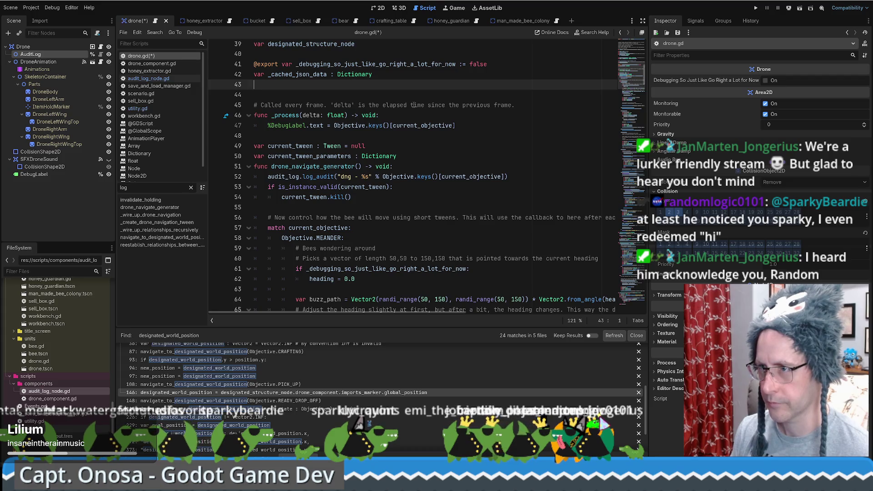
pyautogui.press('BackSpace')
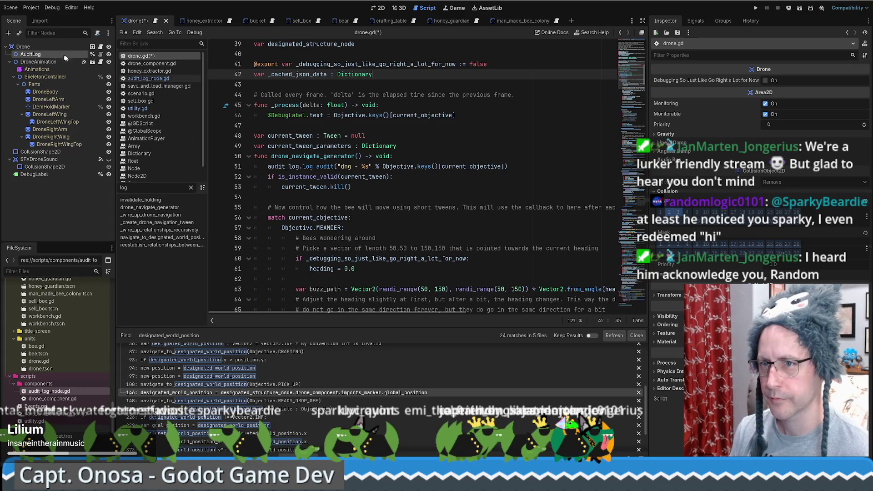
pyautogui.click(100, 55)
pyautogui.click(345, 109)
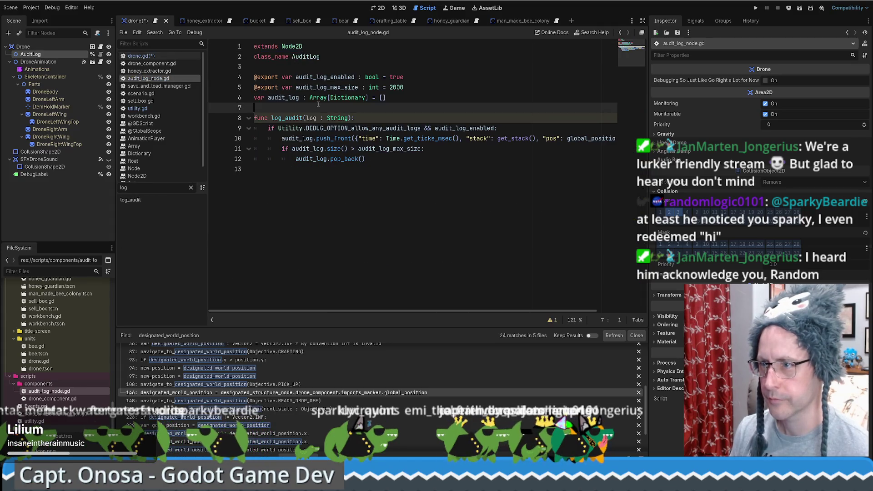
# Paste _ready into audit_log_node.gd as log_audit("init") and save all scripts
pyautogui.hotkey('ctrl', 'v')
pyautogui.press('Return')
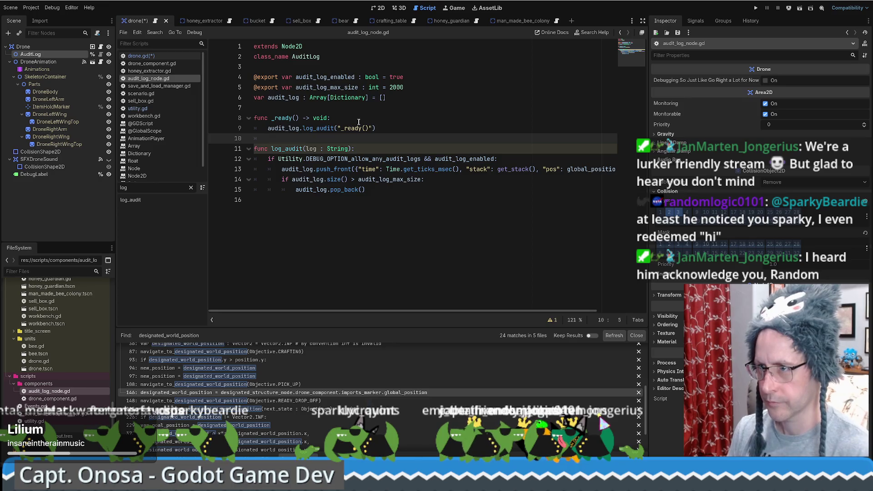
pyautogui.doubleClick(282, 128)
pyautogui.press('BackSpace')
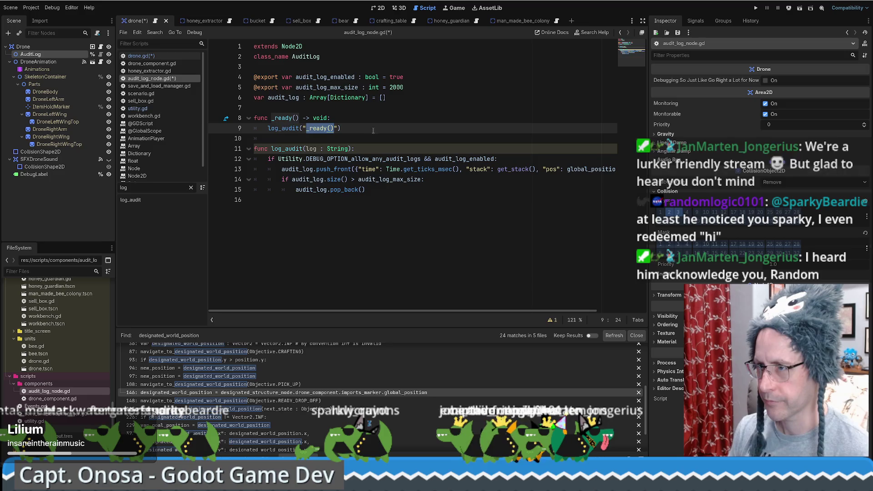
pyautogui.write('Begin')
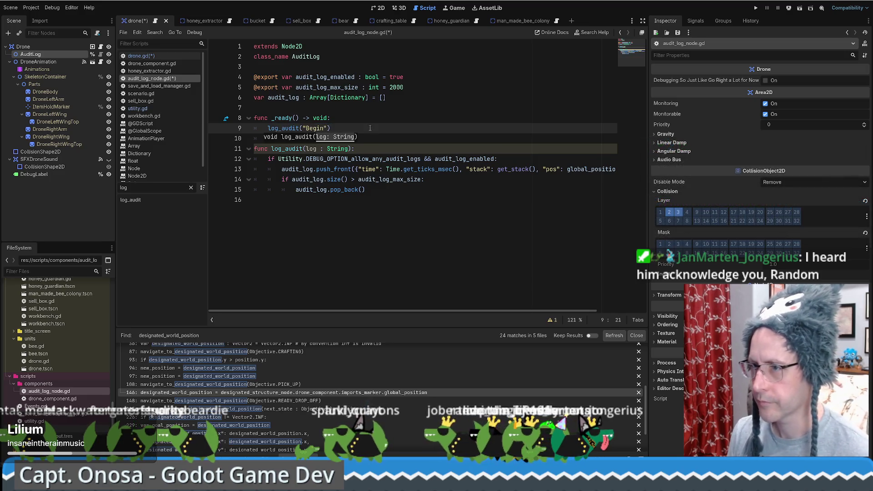
pyautogui.doubleClick(319, 128)
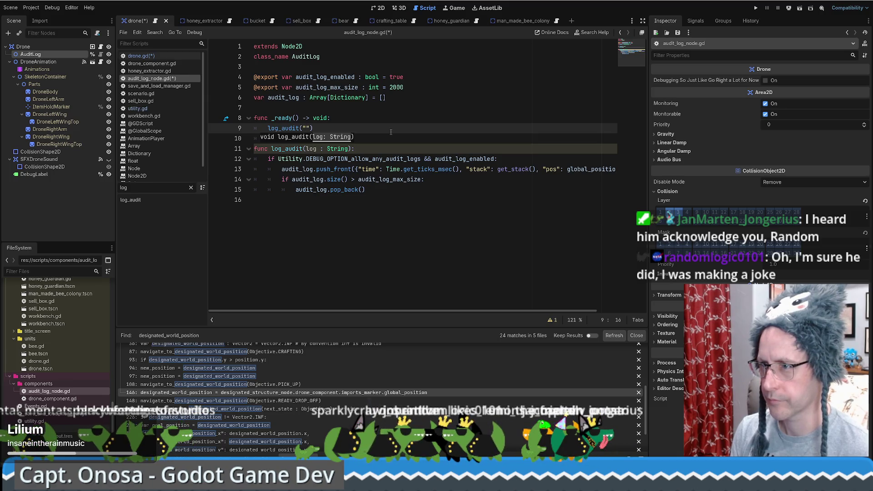
pyautogui.write('init")')
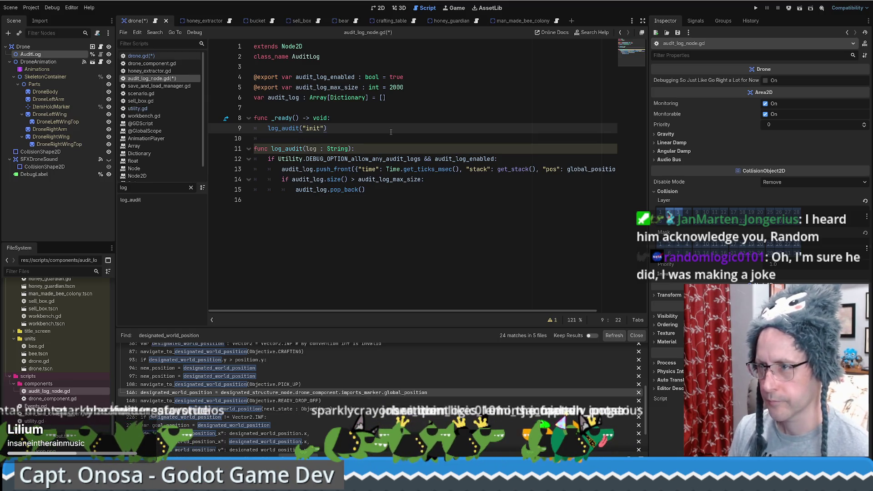
pyautogui.hotkey('ctrl', 's')
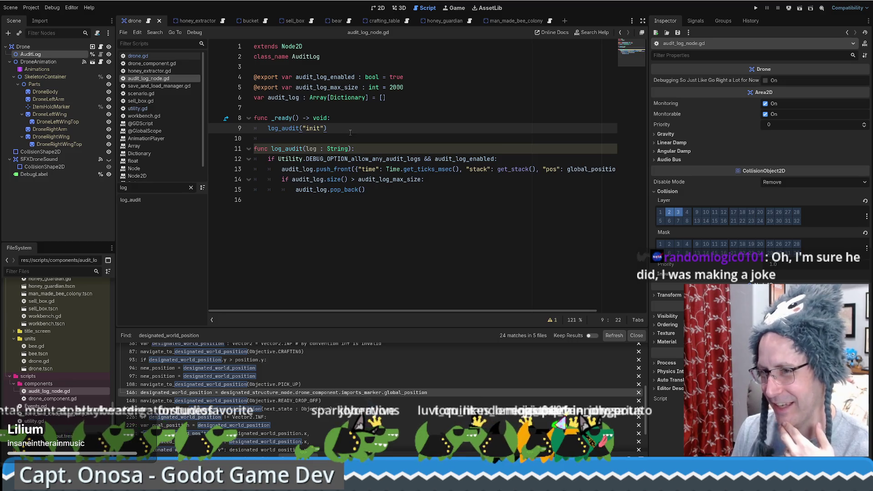
# Look over the audit_log_node.gd code, then go back to drone.gd
pyautogui.click(349, 110)
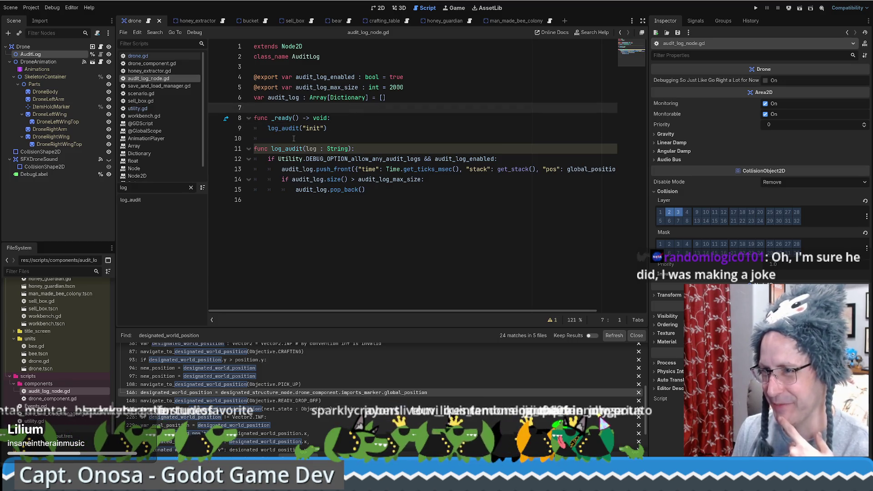
pyautogui.click(309, 139)
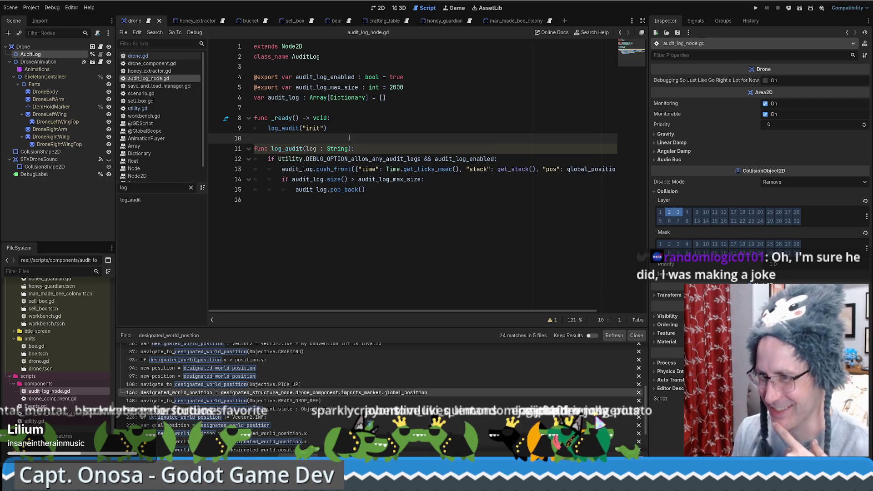
pyautogui.click(340, 105)
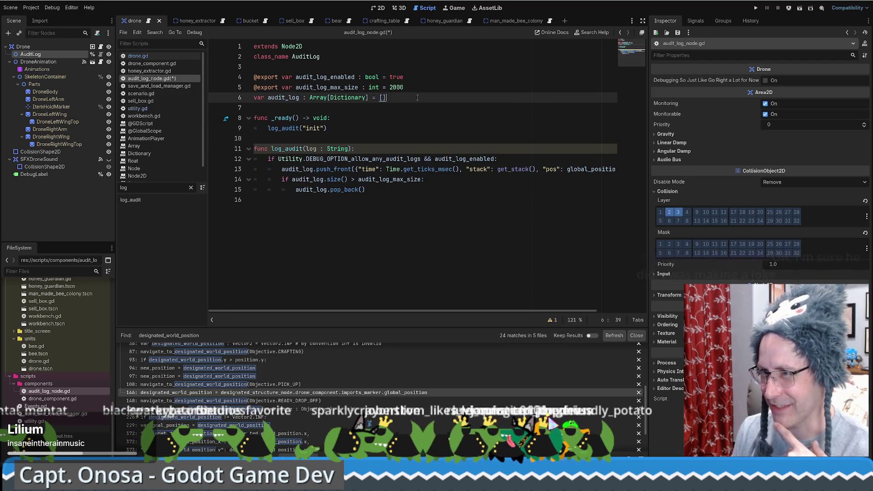
pyautogui.press('Up')
pyautogui.press('Up')
pyautogui.press('Up')
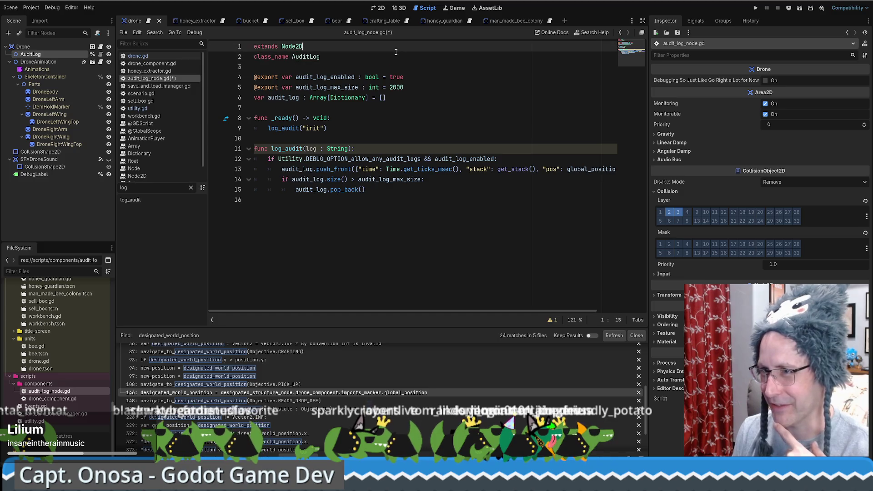
pyautogui.click(434, 87)
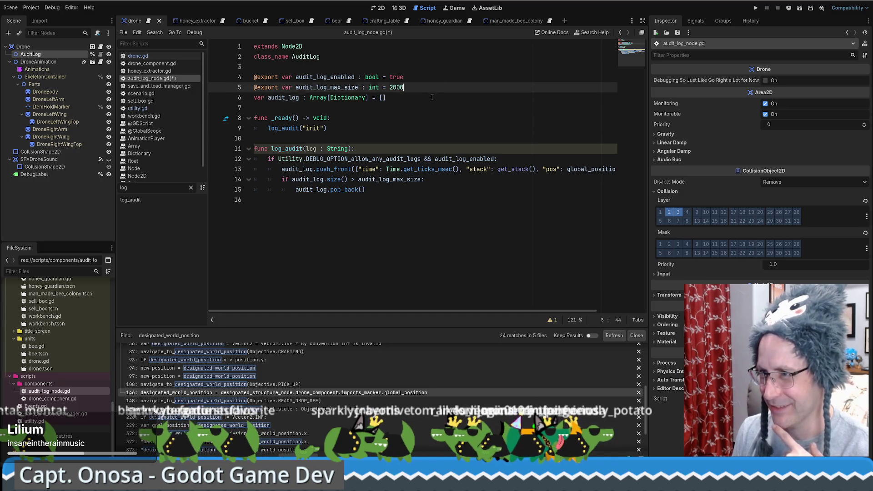
pyautogui.click(433, 97)
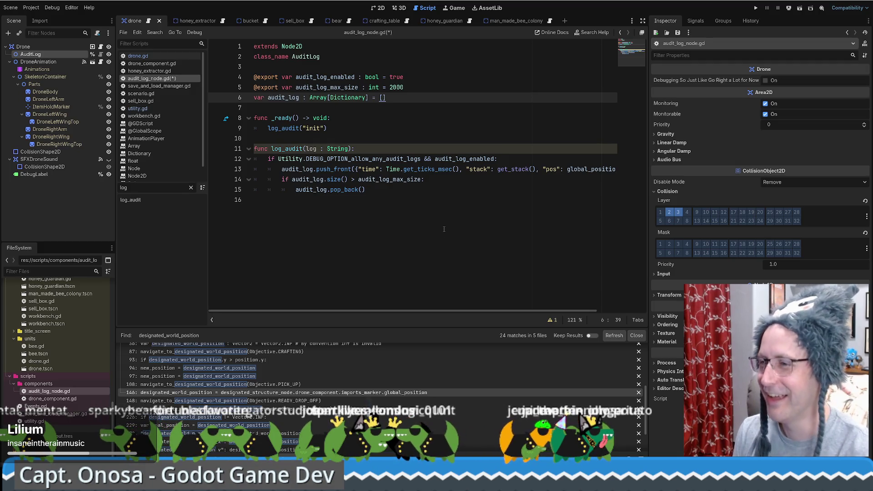
pyautogui.click(444, 229)
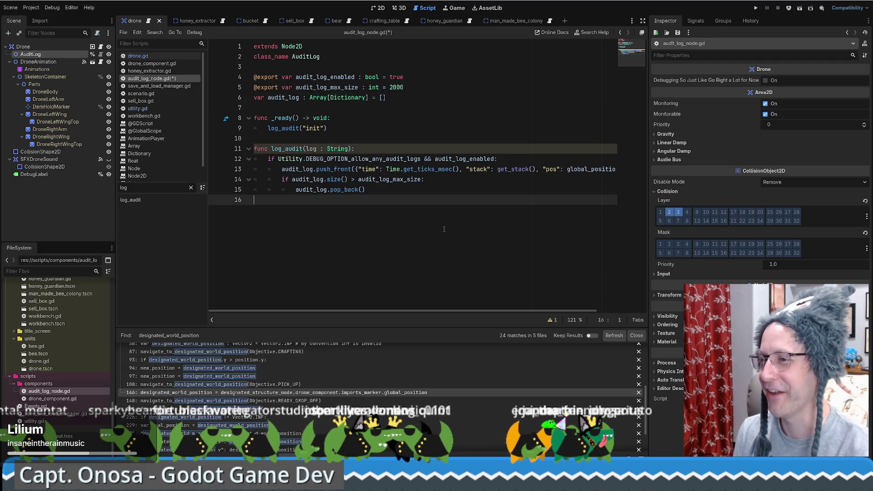
pyautogui.click(357, 108)
pyautogui.click(417, 75)
pyautogui.press('Up')
pyautogui.press('Up')
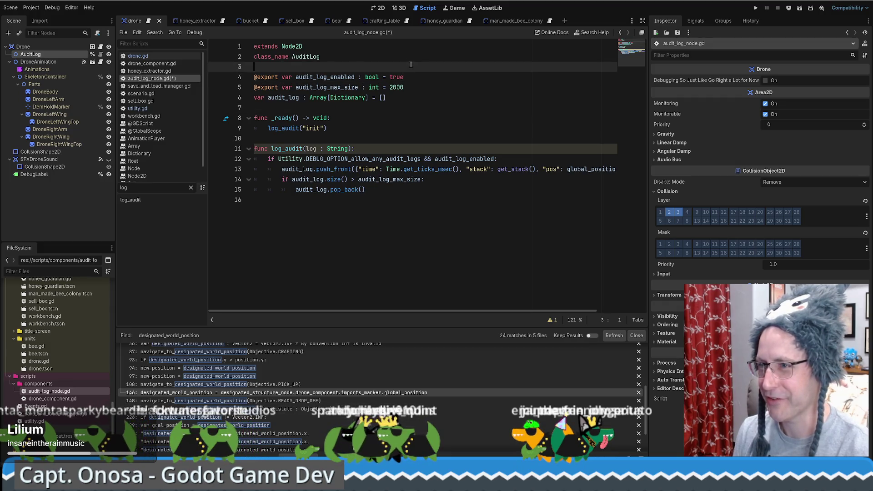
pyautogui.click(499, 125)
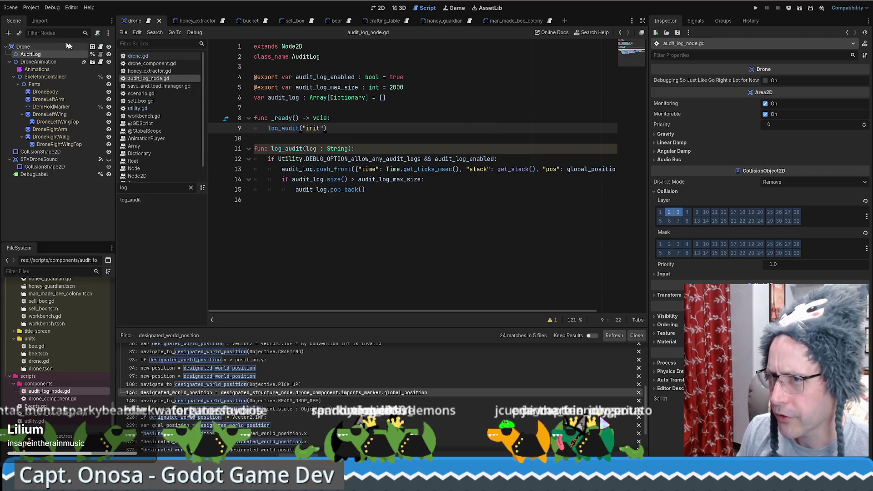
pyautogui.hotkey('alt', 'Left')
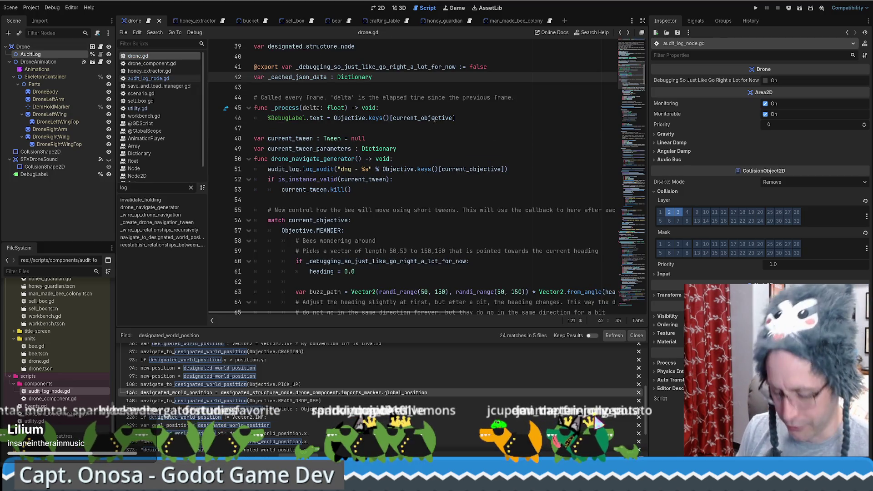
# In the honey_extractor scene, add an AuditLog child under DroneComponent and open honey_extractor.gd
pyautogui.click(67, 54)
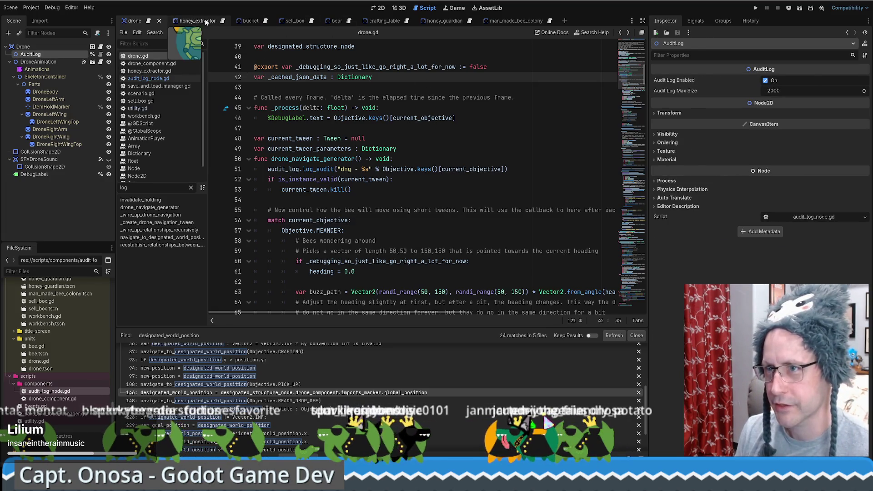
pyautogui.click(206, 21)
pyautogui.click(72, 55)
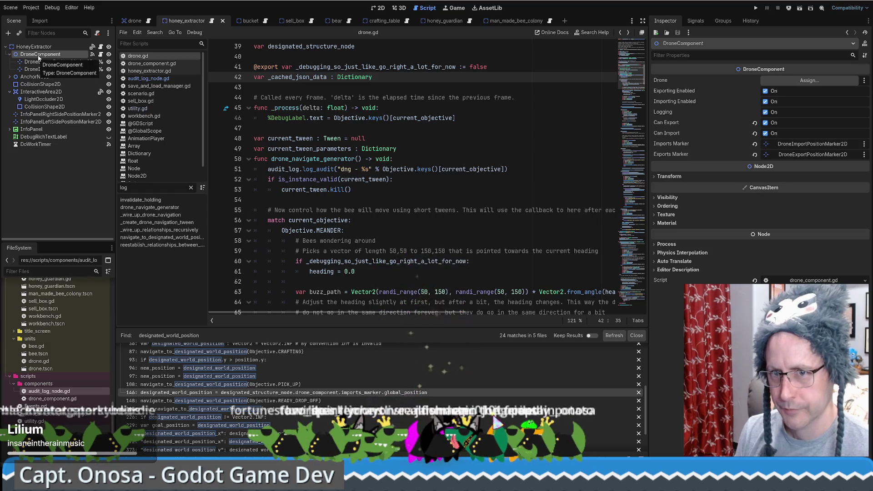
pyautogui.click(9, 34)
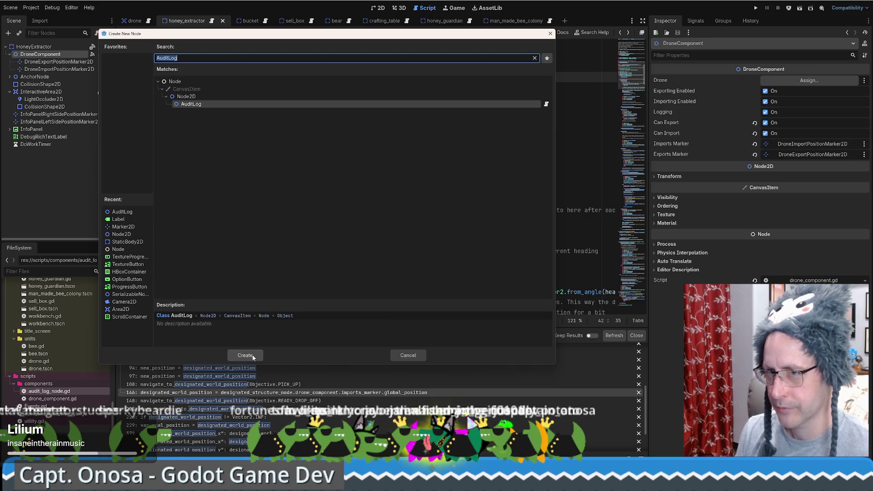
pyautogui.click(245, 355)
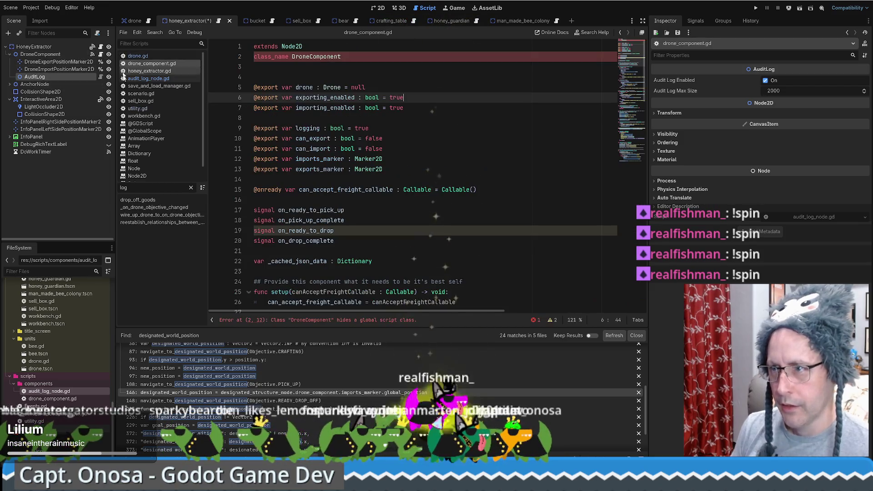
pyautogui.click(101, 54)
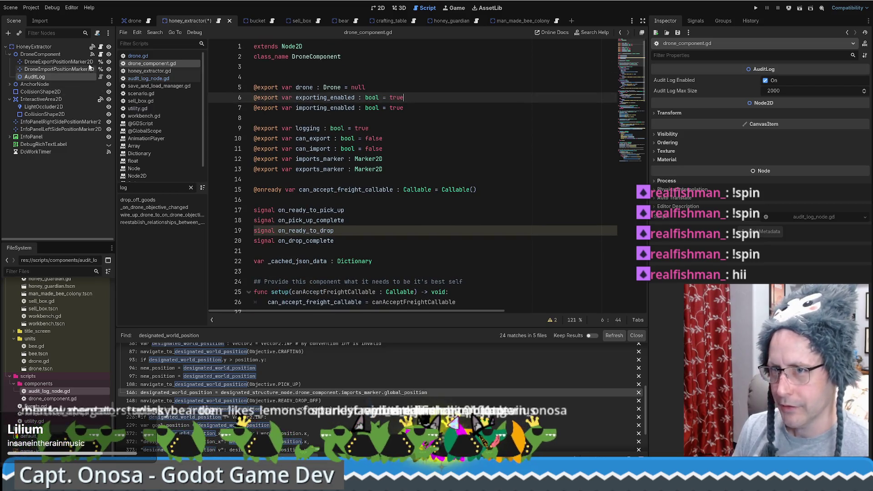
pyautogui.click(92, 47)
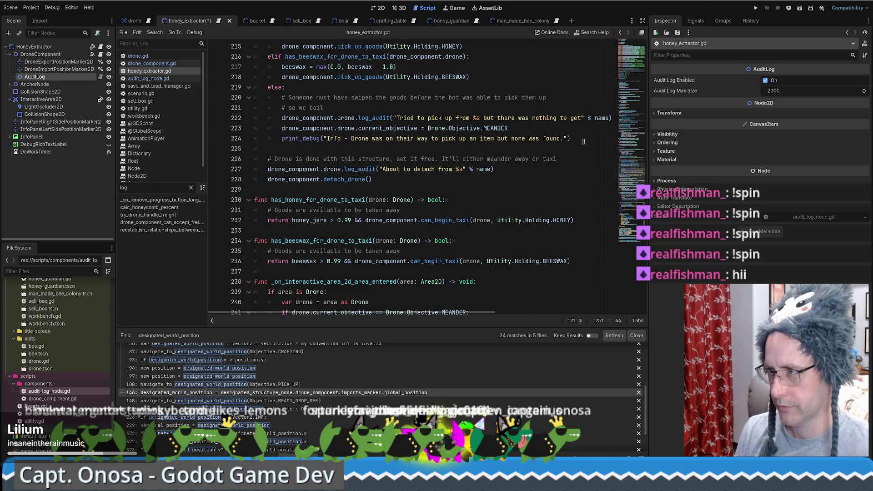
# Add an AuditLog child node directly under the HoneyExtractor root
pyautogui.moveTo(636, 202); pyautogui.dragTo(634, 55)
pyautogui.scroll(-9, 434, 220)
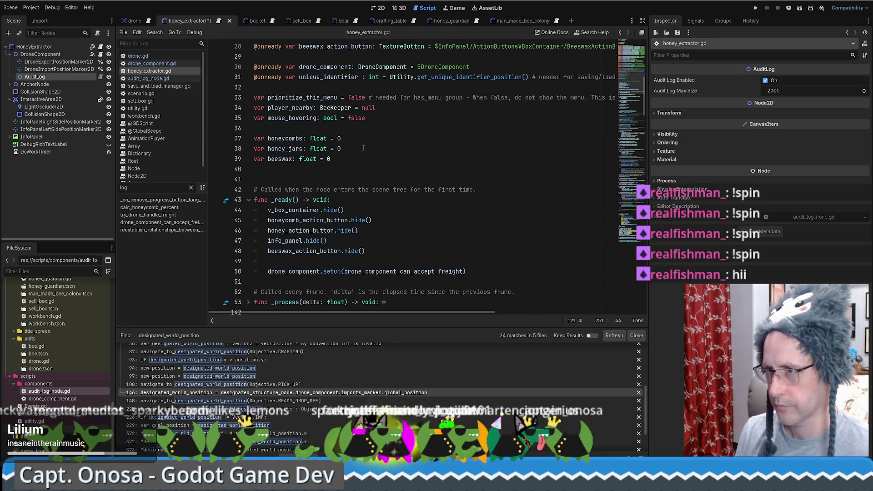
pyautogui.doubleClick(328, 77)
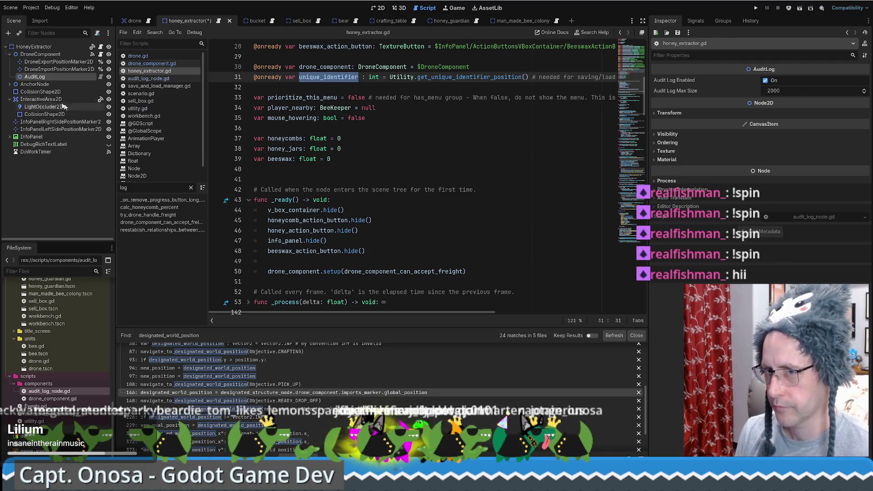
pyautogui.click(44, 48)
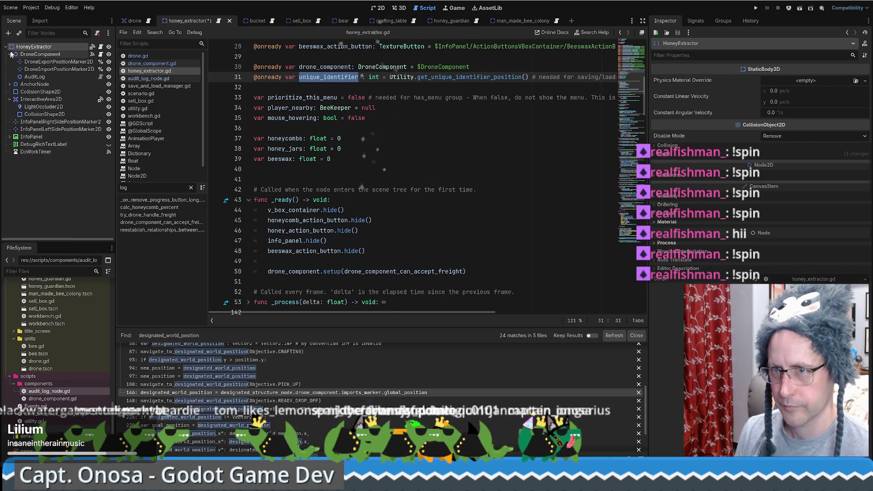
pyautogui.click(8, 33)
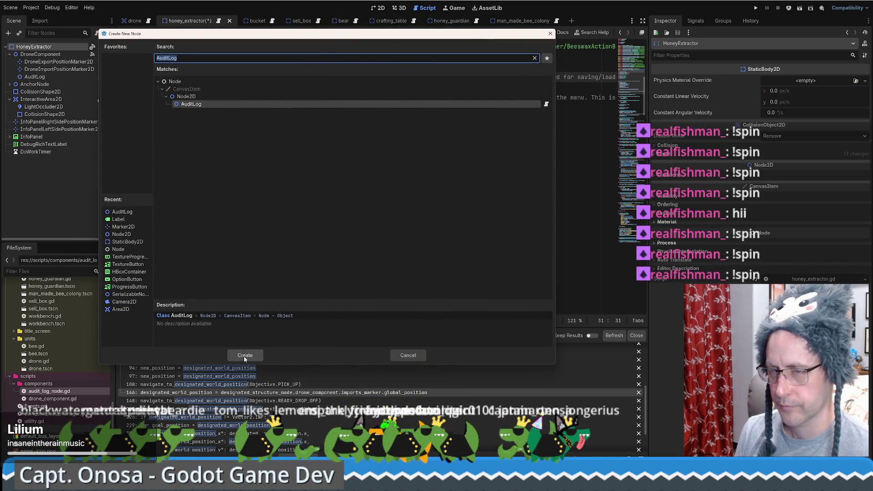
pyautogui.click(245, 355)
pyautogui.moveTo(44, 159); pyautogui.dragTo(52, 54)
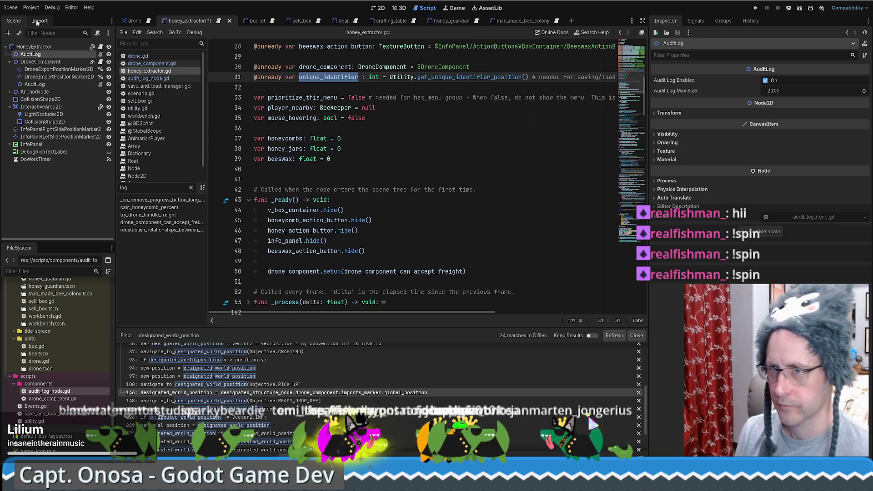
# In audit_log_node.gd, start a new 'if' line after the enabled check in log_audit()
pyautogui.click(100, 55)
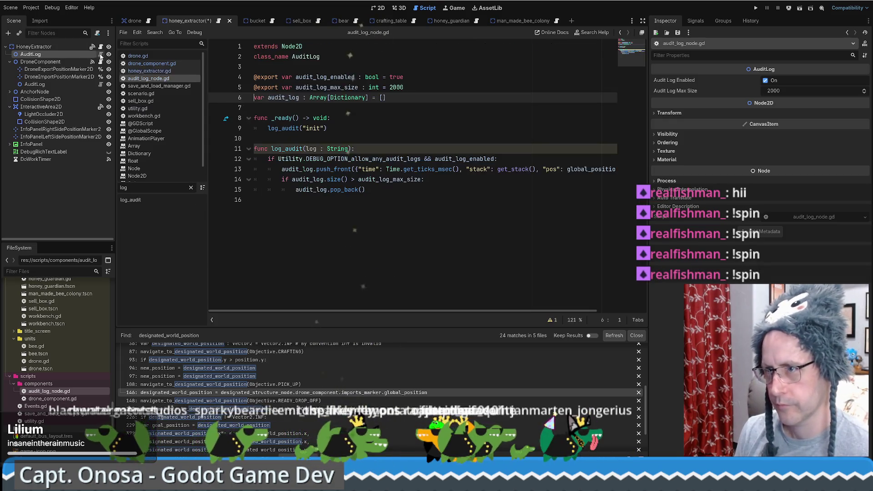
pyautogui.click(516, 166)
pyautogui.click(516, 159)
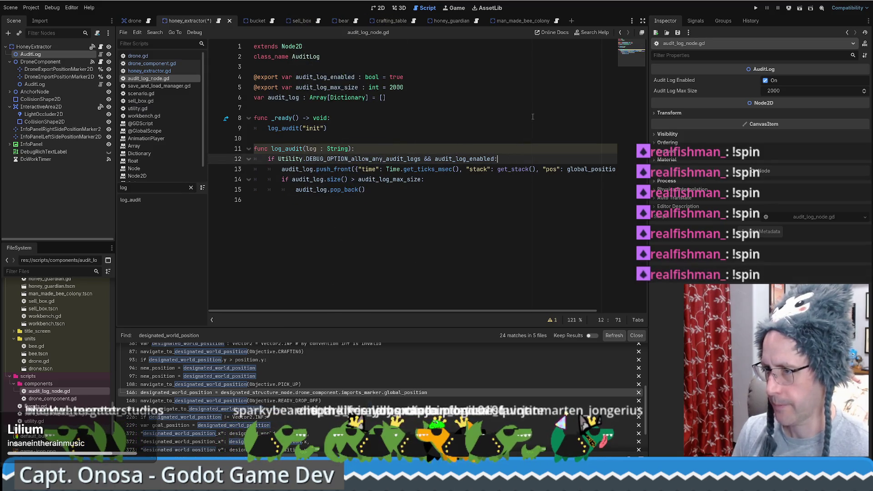
pyautogui.press('Return')
pyautogui.write('if ')
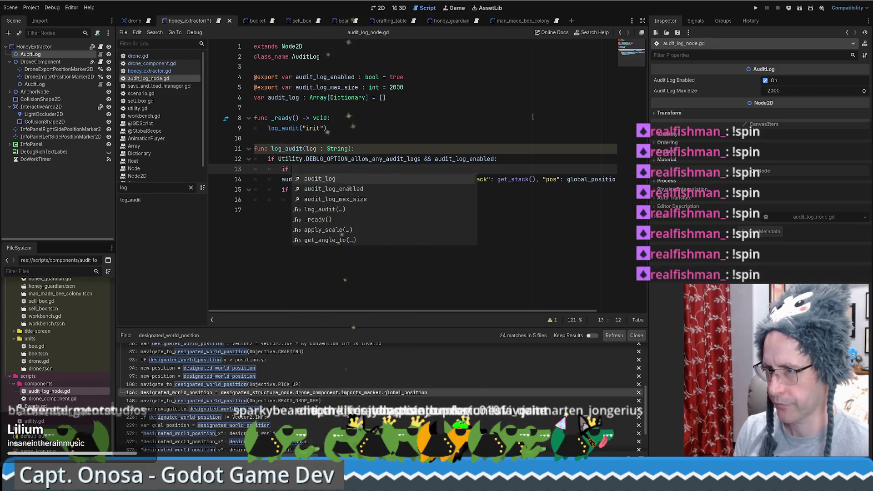
pyautogui.write('pare')
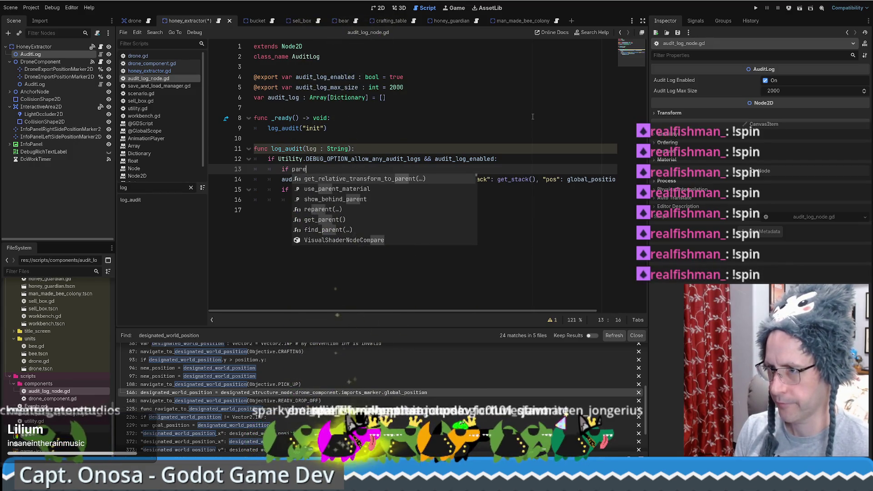
pyautogui.write('n')
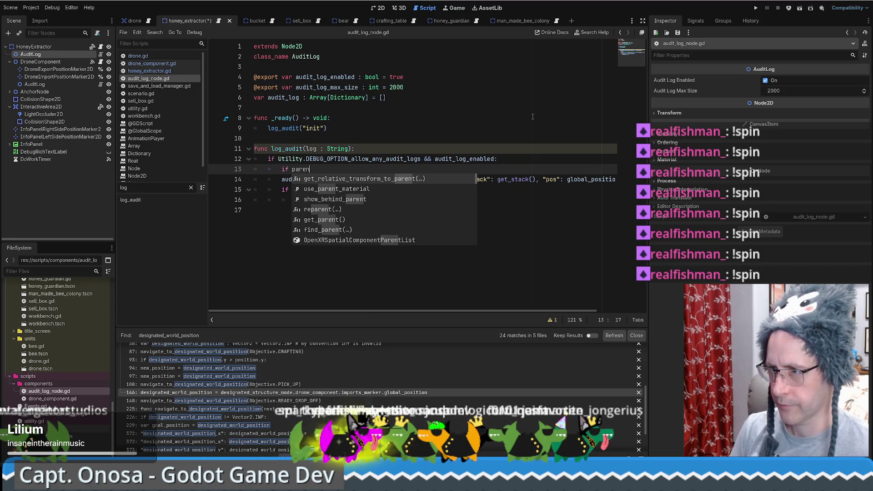
# Complete line 13 as 'if get_parent().' by accepting the get_parent() autocomplete suggestion
pyautogui.press('Down')
pyautogui.press('Down')
pyautogui.press('Down')
pyautogui.press('Return')
pyautogui.write('.')
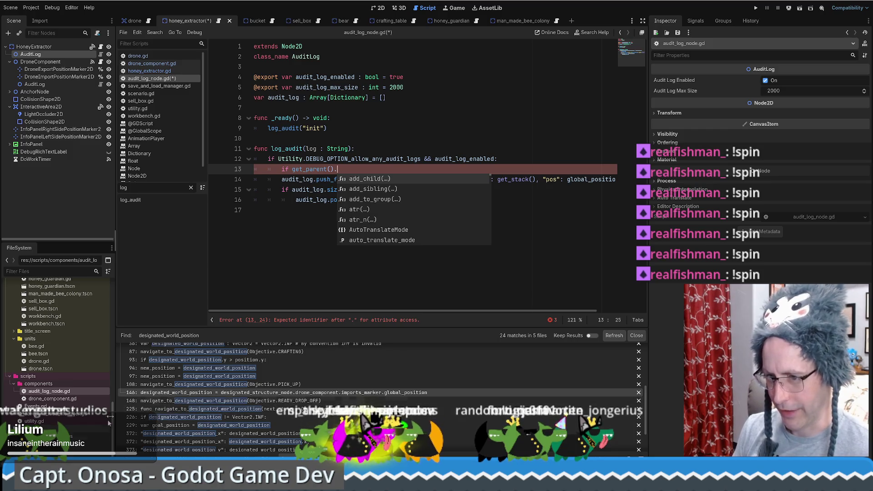
pyautogui.hotkey('alt', 'Tab')
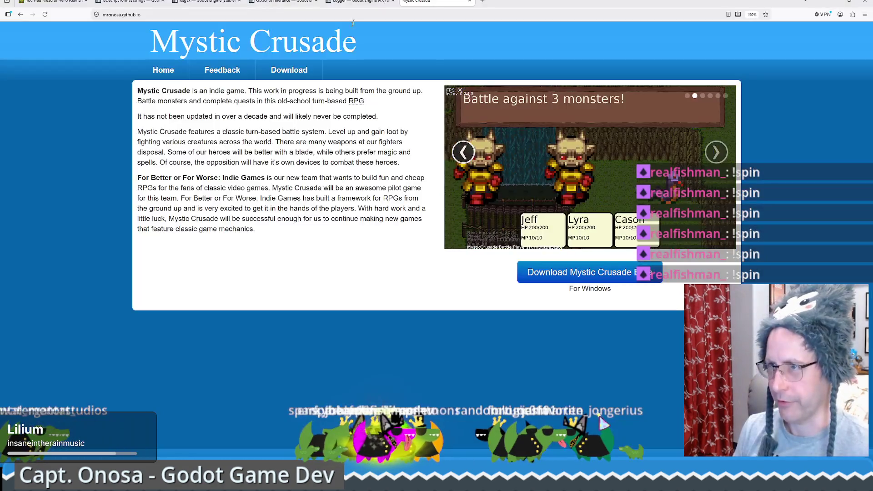
# Search 'godot -ai get a property if it exists from a node' and read the Reddit and property-access results
pyautogui.hotkey('ctrl', 't')
pyautogui.write('godot')
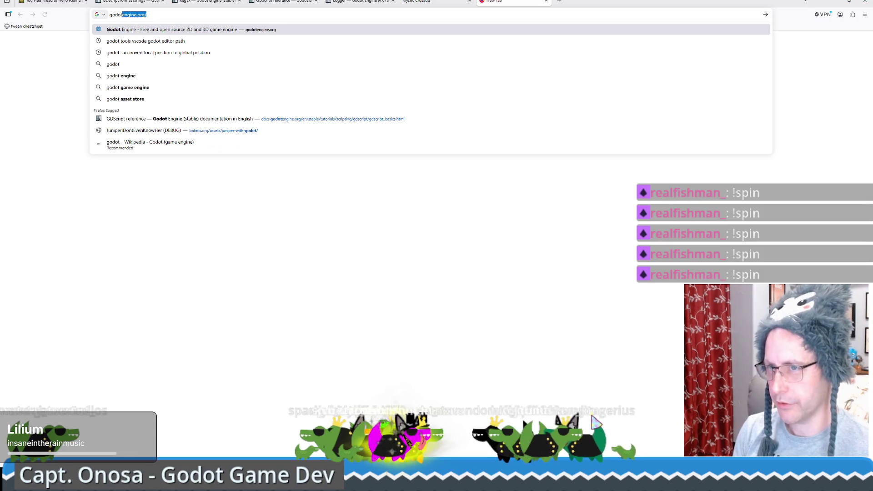
pyautogui.write(' -ai')
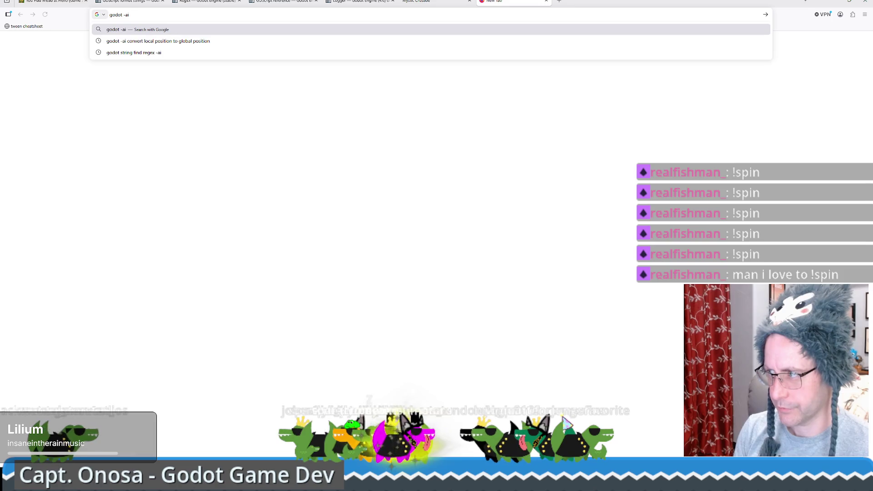
pyautogui.write(' get a proper')
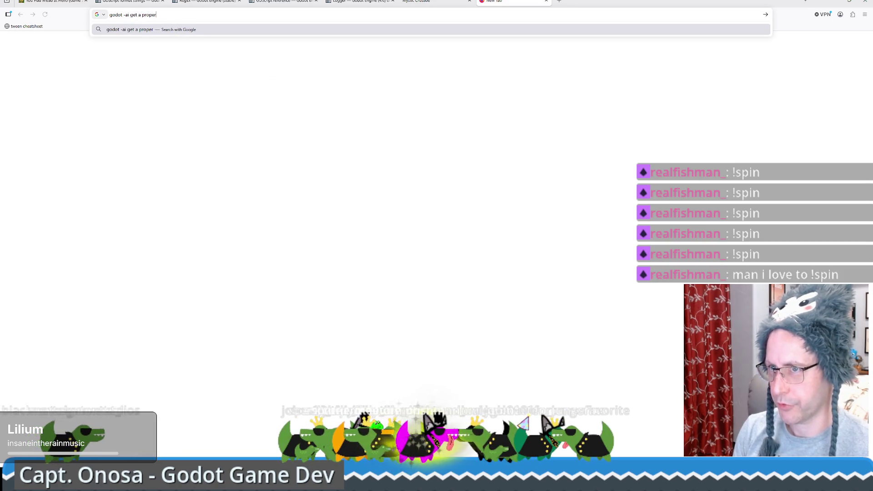
pyautogui.write('ty if it exists f')
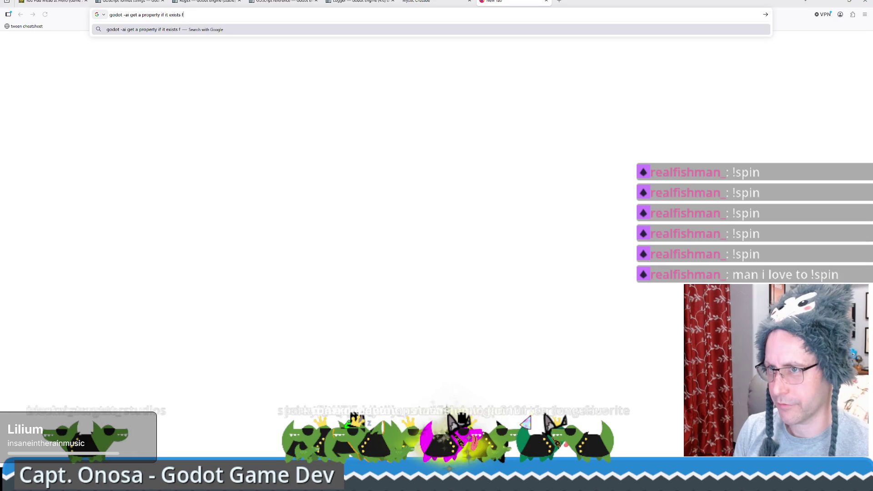
pyautogui.write('rom a node')
pyautogui.press('Return')
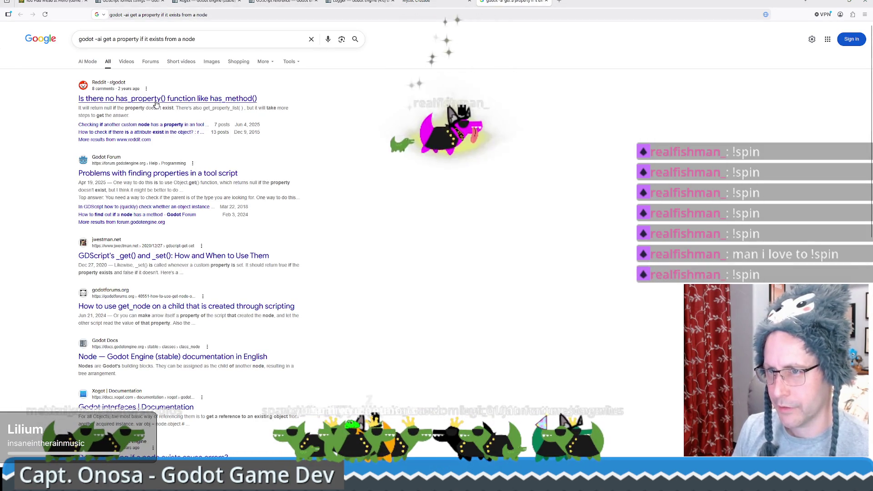
pyautogui.click(156, 99)
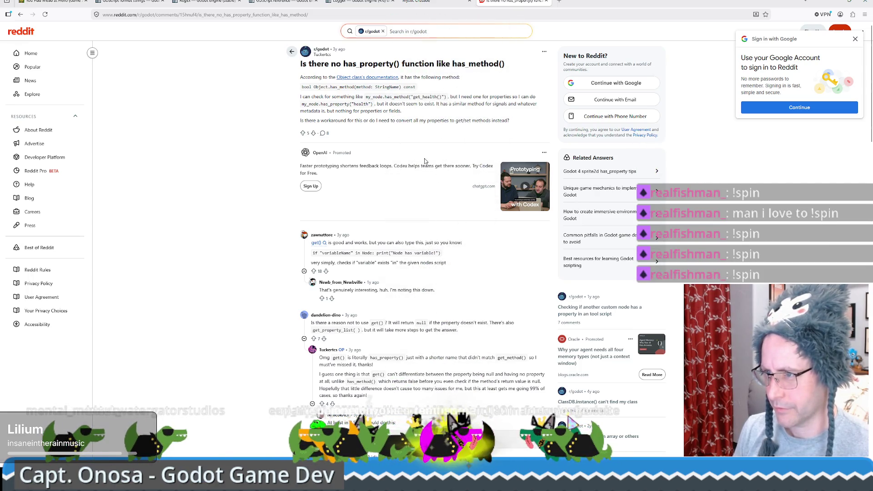
pyautogui.hotkey('alt', 'Left')
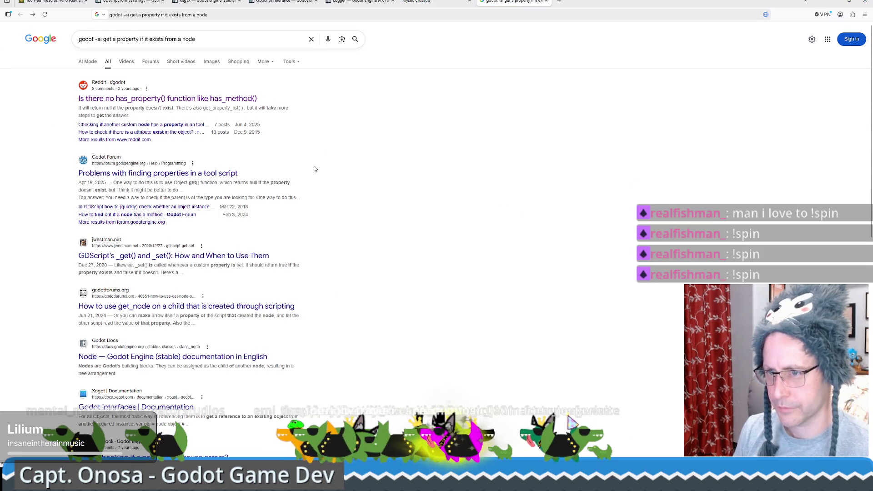
pyautogui.scroll(-1, 313, 169)
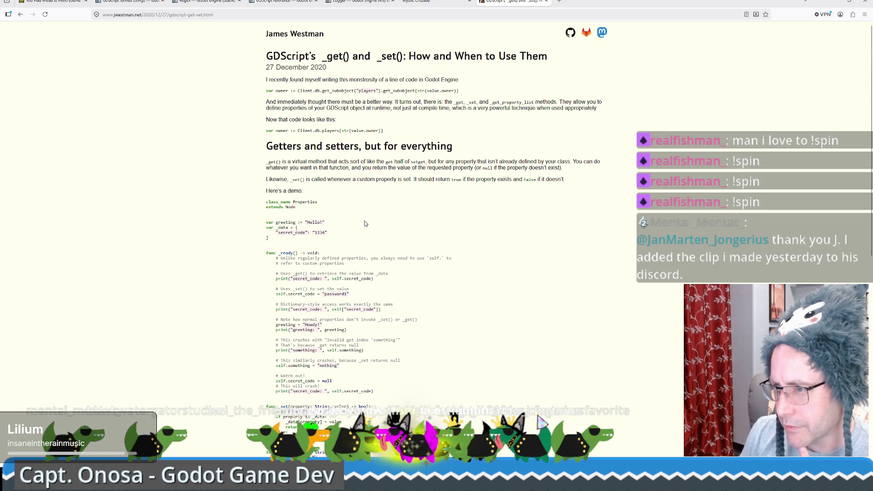
pyautogui.moveTo(310, 304); pyautogui.dragTo(361, 310)
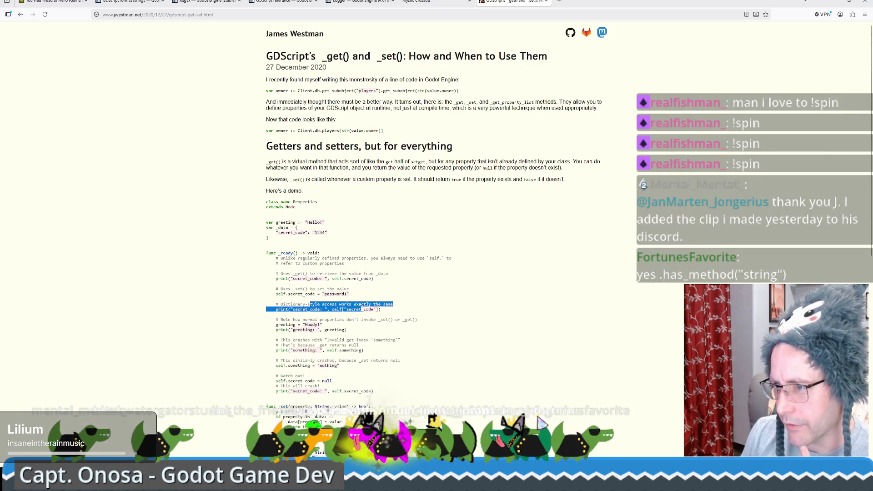
pyautogui.click(821, 2)
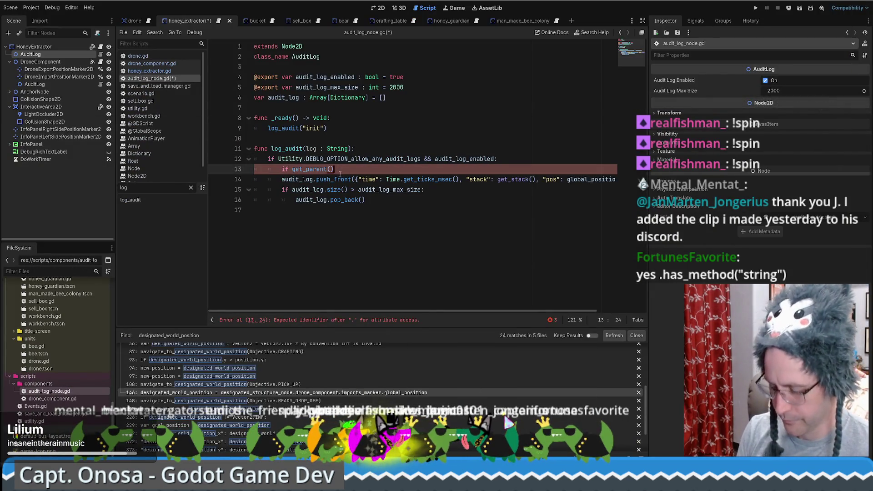
# Turn line 13 into if get_parent().has_method("unique_identifier"): and start a variable line above it
pyautogui.write('"unique_identifier')
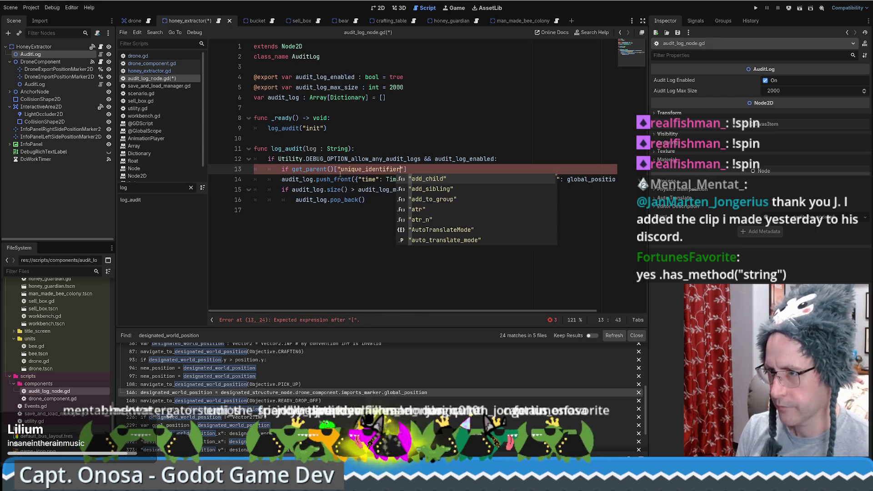
pyautogui.click(335, 169)
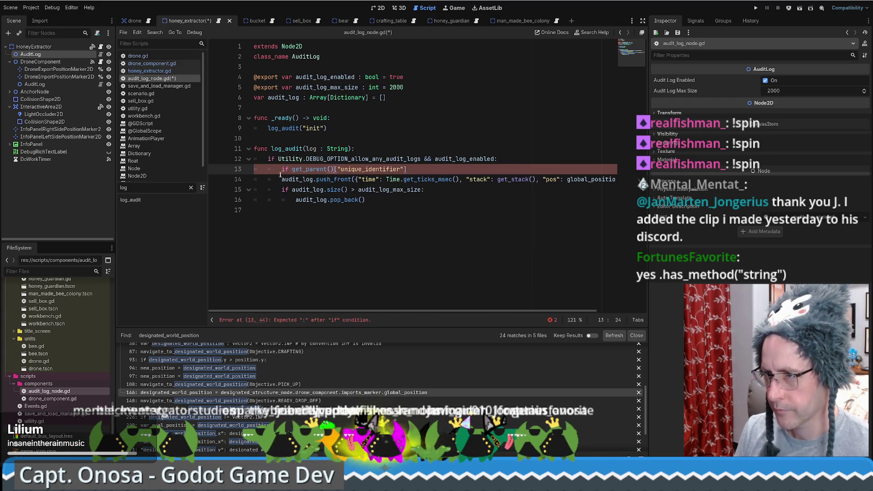
pyautogui.click(446, 168)
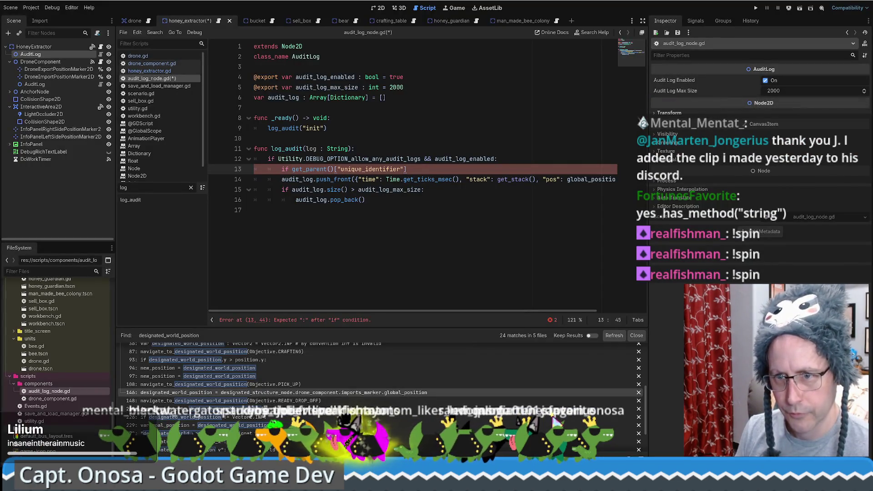
pyautogui.click(358, 158)
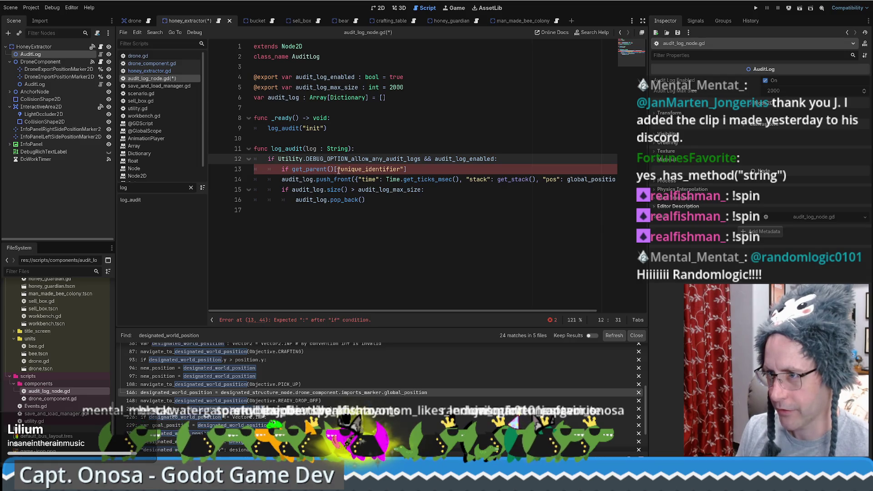
pyautogui.moveTo(335, 169); pyautogui.dragTo(437, 174)
pyautogui.write('.has')
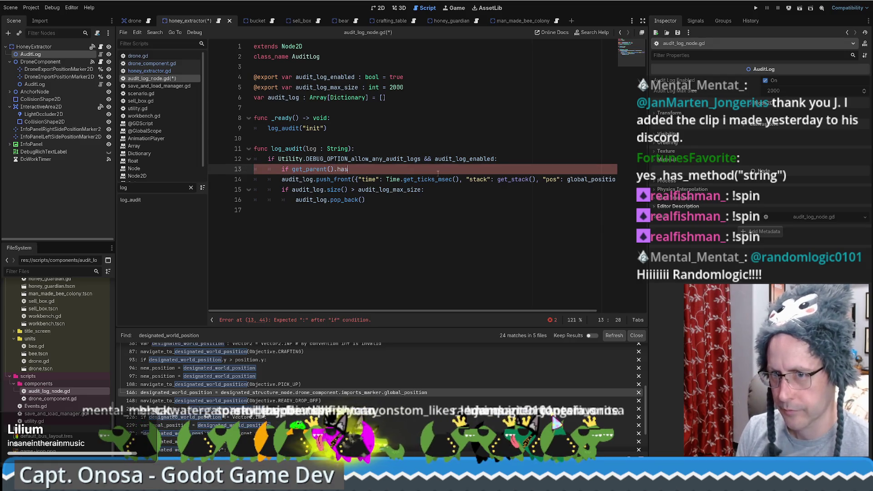
pyautogui.write('_me')
pyautogui.press('Down')
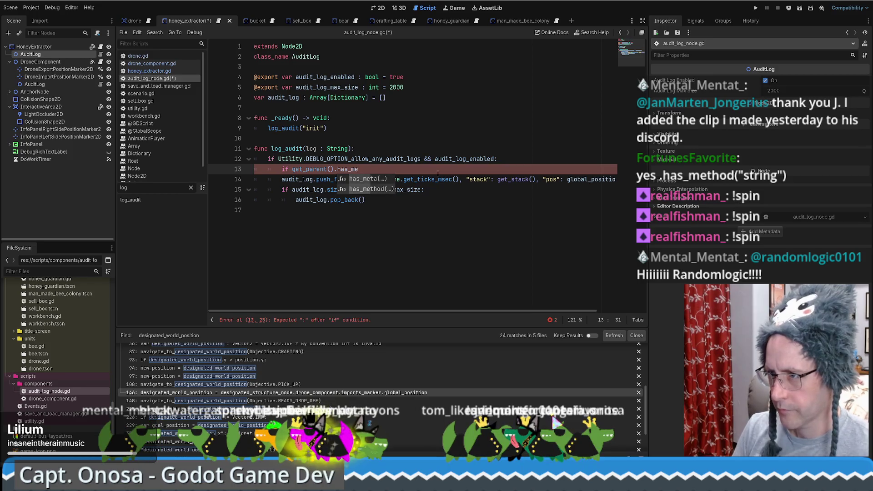
pyautogui.press('Return')
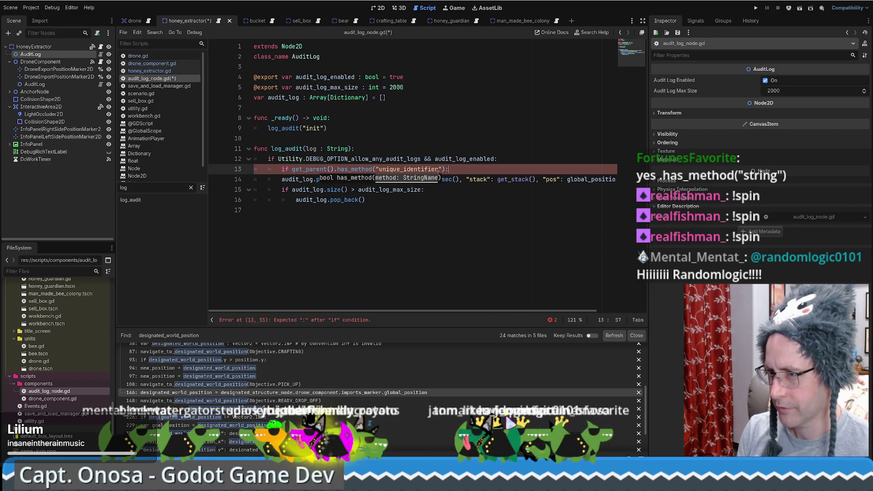
pyautogui.hotkey('ctrl', 'shift', 'Return')
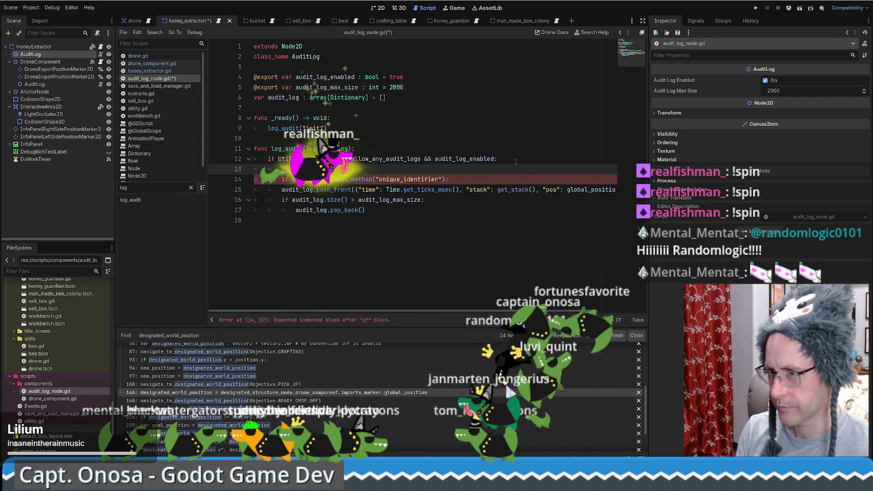
pyautogui.write('ent_uniq')
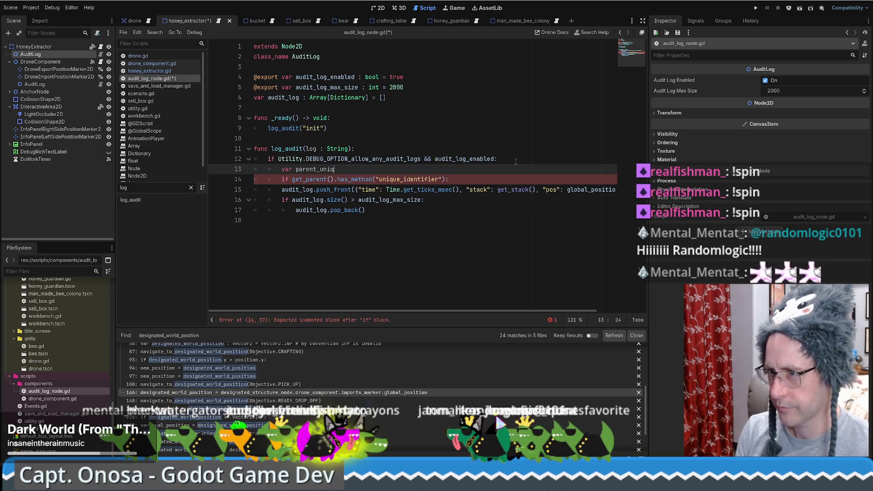
pyautogui.write('n')
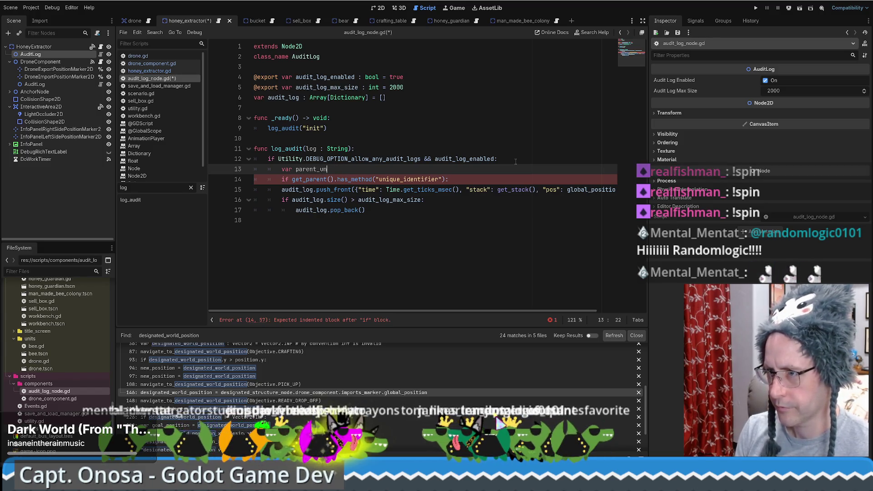
pyautogui.write('iunique')
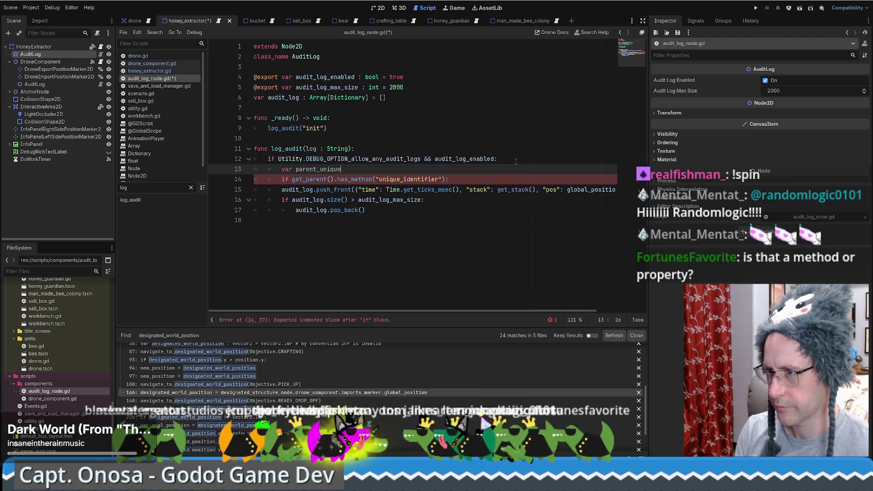
pyautogui.write('entifier = "')
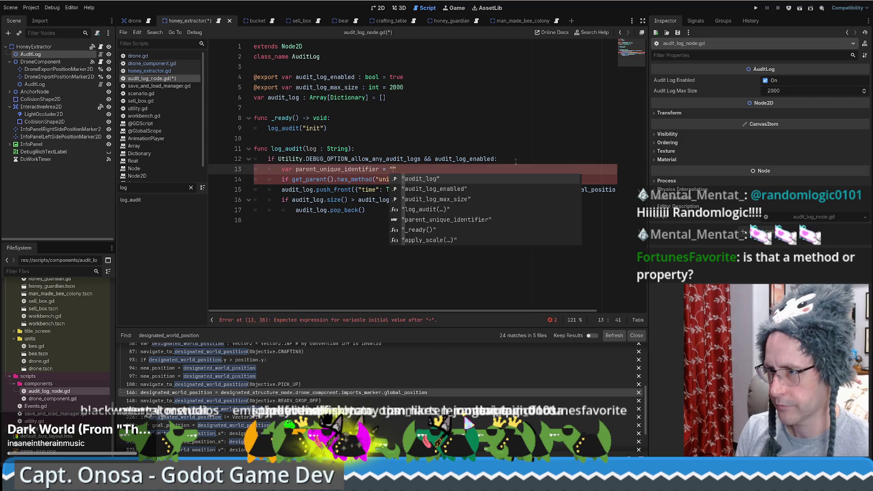
# Start a parent_unique_identifier assignment inside the has_method if block
pyautogui.press('Escape')
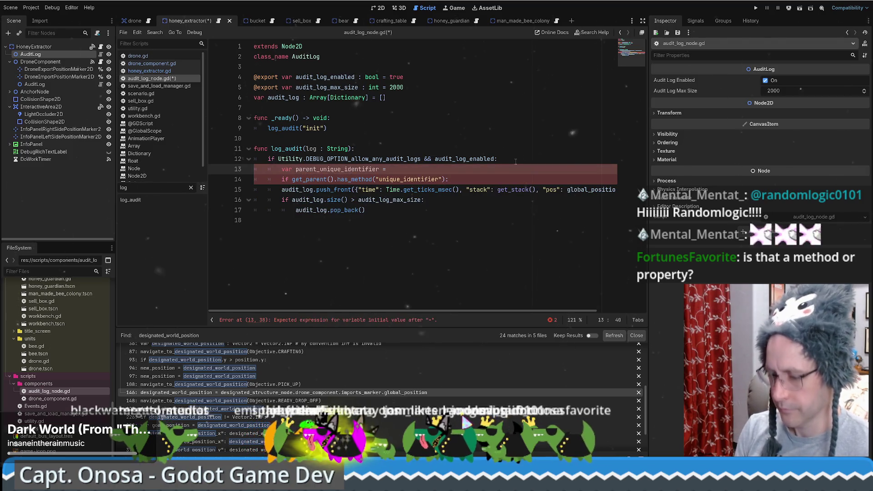
pyautogui.write('-1')
pyautogui.click(446, 180)
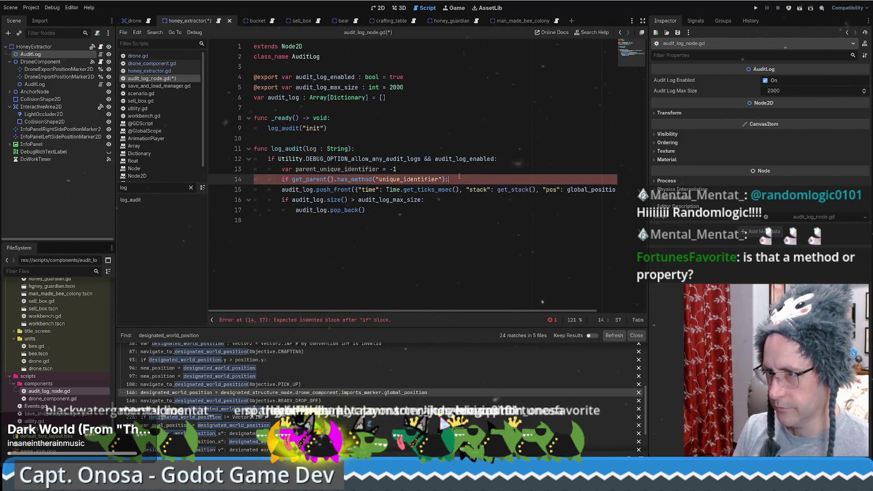
pyautogui.press('Return')
pyautogui.write('par')
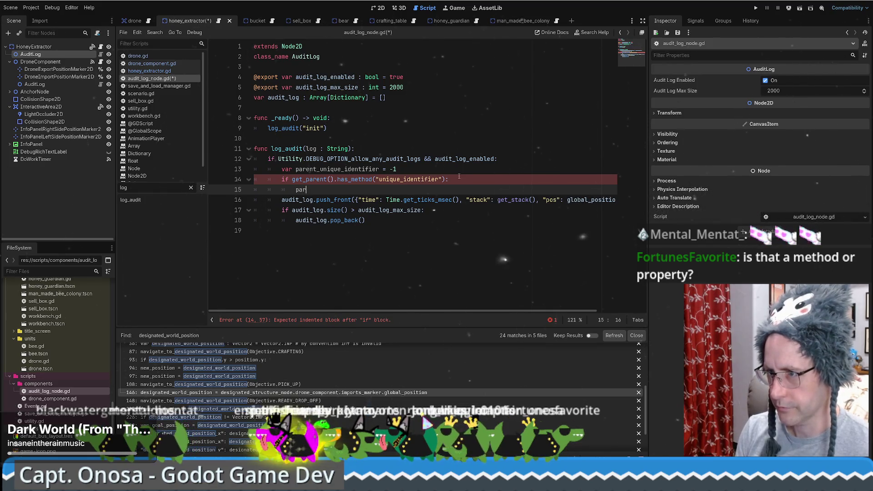
pyautogui.press('Return')
pyautogui.write('=')
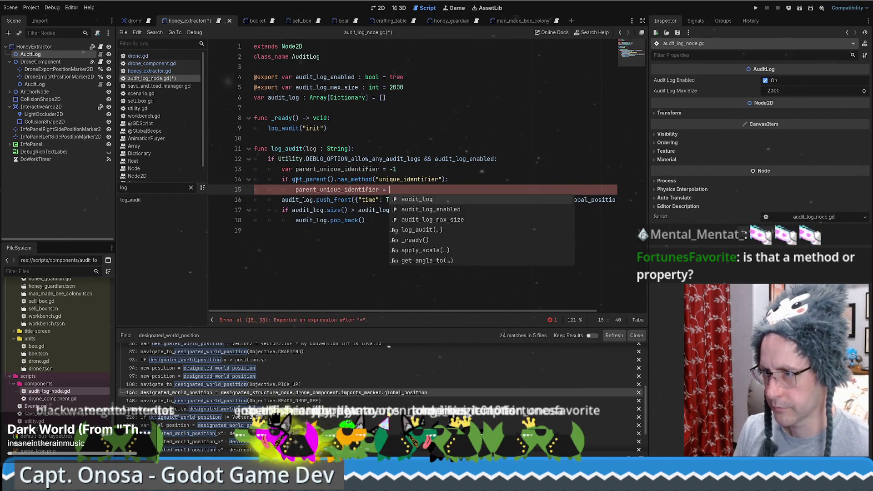
# Add 'var parent = get_parent()' above the condition, correcting the 'partent' typo
pyautogui.moveTo(293, 180); pyautogui.dragTo(330, 180)
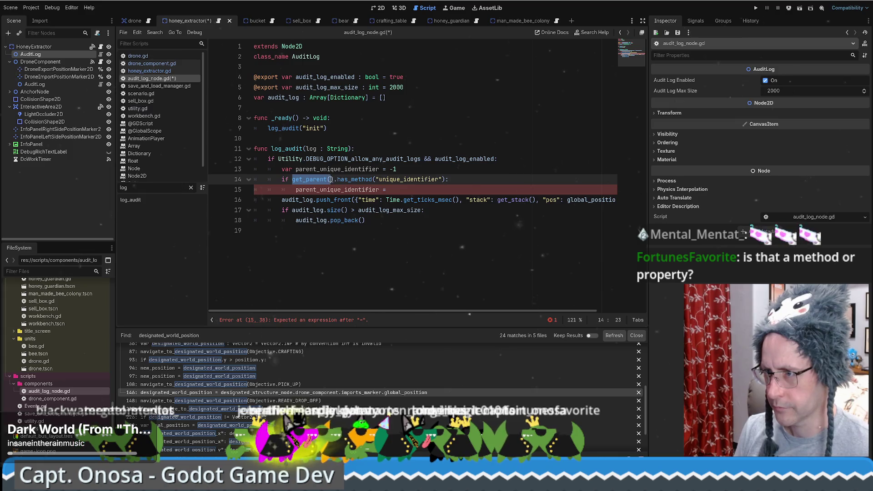
pyautogui.click(425, 167)
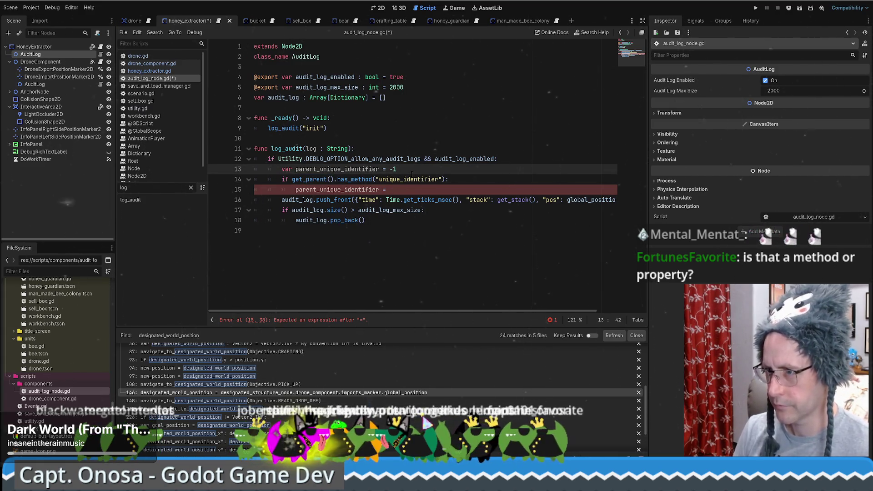
pyautogui.press('Return')
pyautogui.write('var partent')
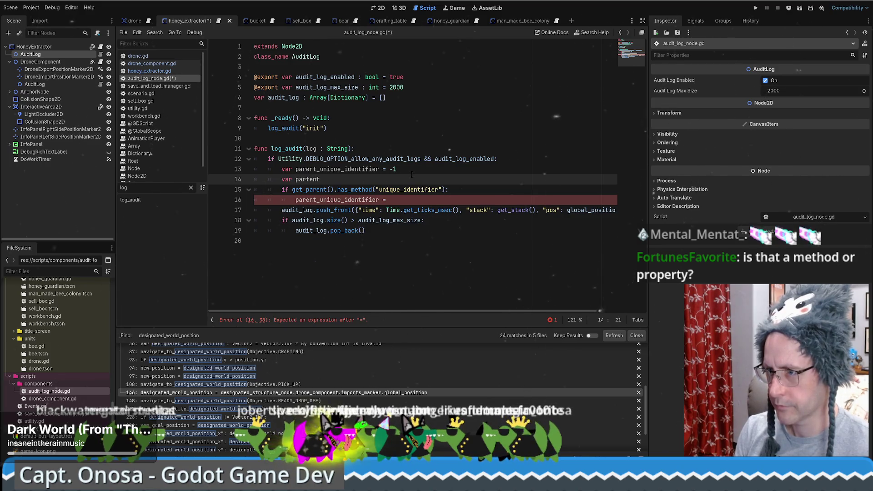
pyautogui.write(' =get_parent(')
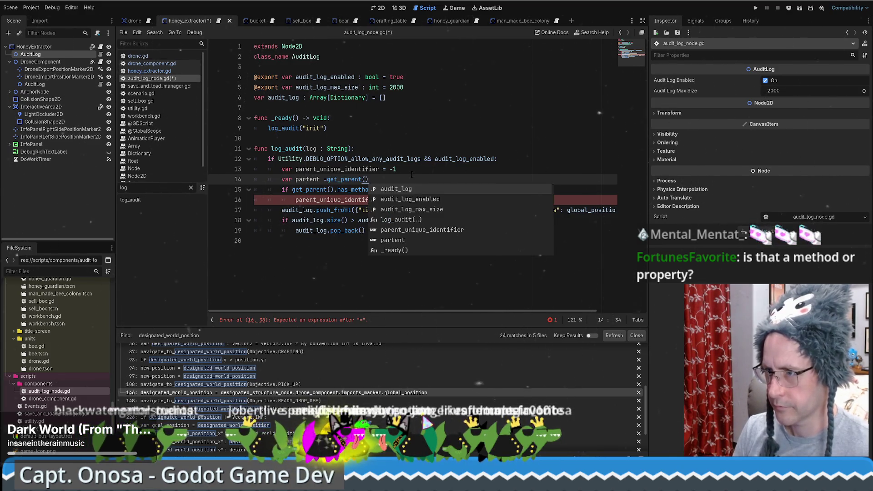
pyautogui.hotkey('ctrl', 'Left')
pyautogui.doubleClick(312, 180)
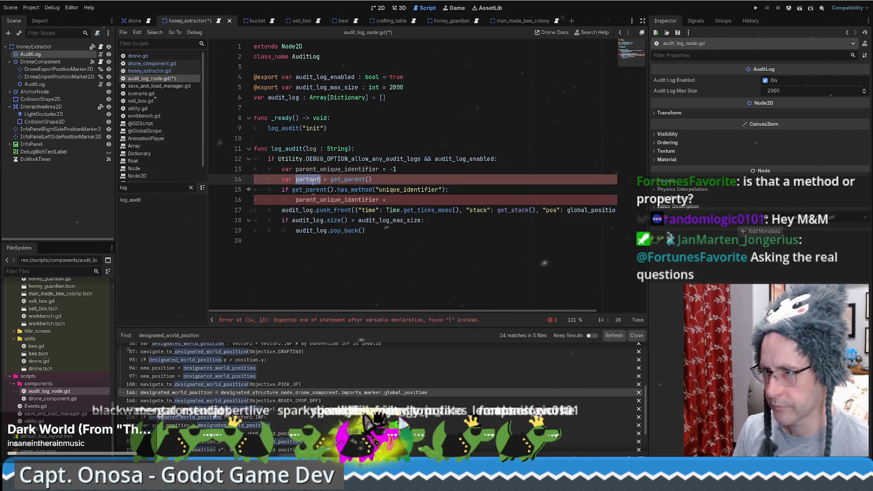
pyautogui.write('paren')
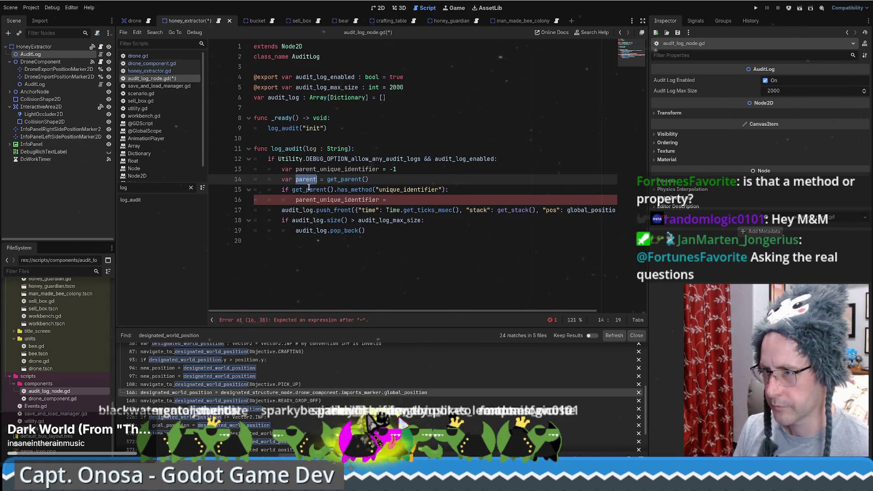
pyautogui.hotkey('ctrl', 'c')
# Use parent in the has_method check and assign parent["unique_identifier"] to parent_unique_identifier
pyautogui.moveTo(292, 190); pyautogui.dragTo(336, 190)
pyautogui.hotkey('ctrl', 'v')
pyautogui.click(415, 199)
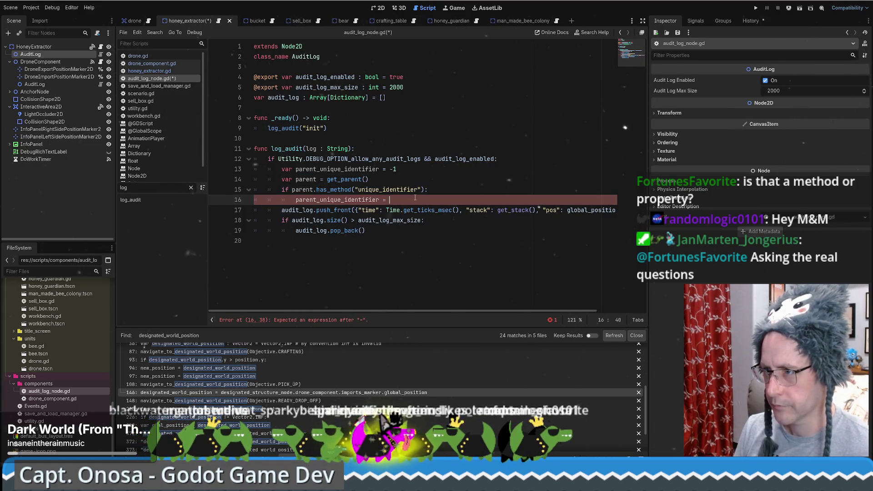
pyautogui.write('["')
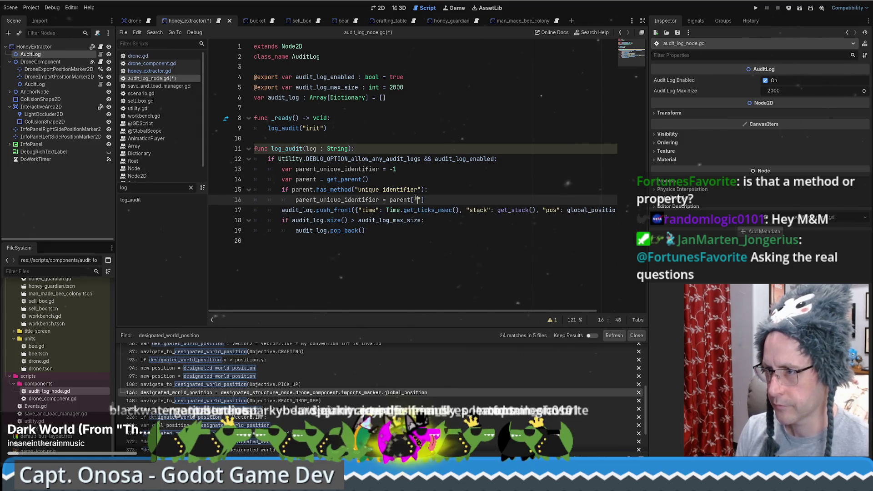
pyautogui.doubleClick(386, 190)
pyautogui.hotkey('ctrl', 'c')
pyautogui.click(419, 199)
pyautogui.hotkey('ctrl', 'v')
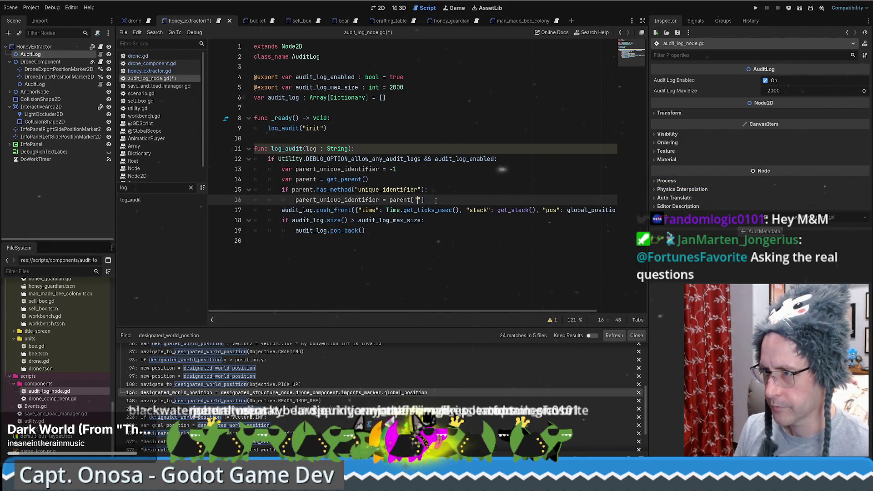
pyautogui.click(516, 197)
# Insert "id": parent_unique_identifier, at the start of the pushed audit dictionary
pyautogui.doubleClick(366, 200)
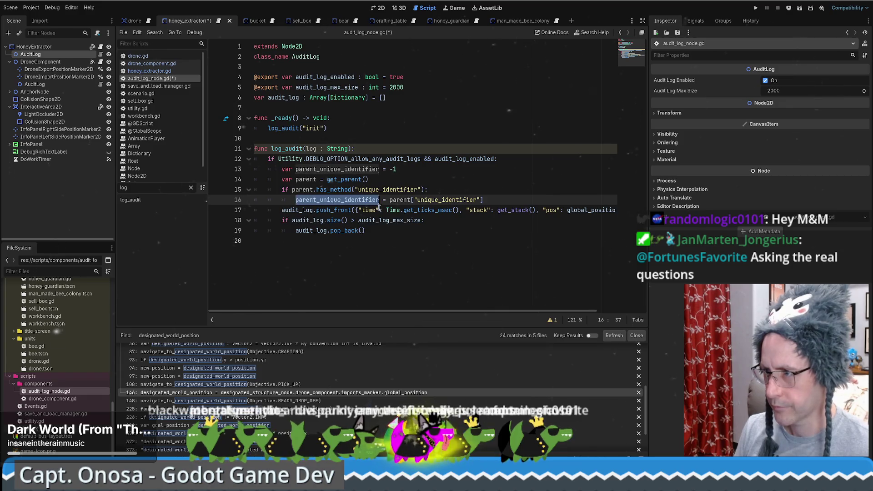
pyautogui.click(359, 210)
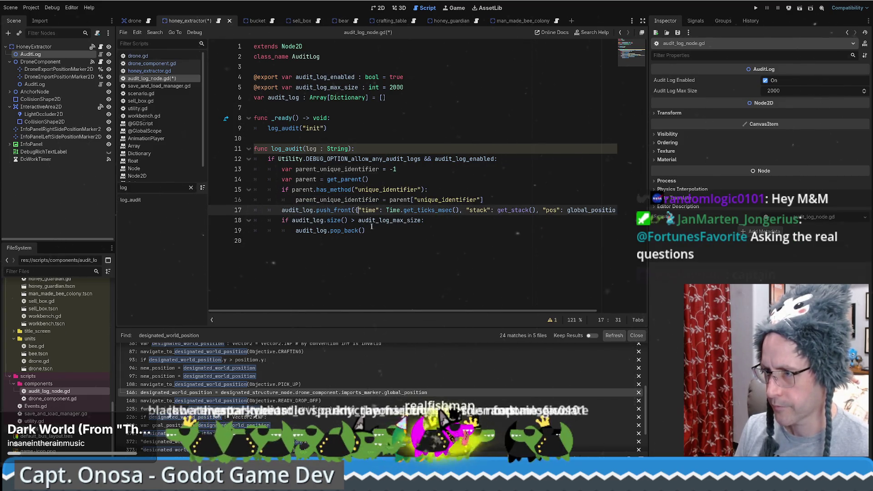
pyautogui.write('"id": parent_unique_identifier,')
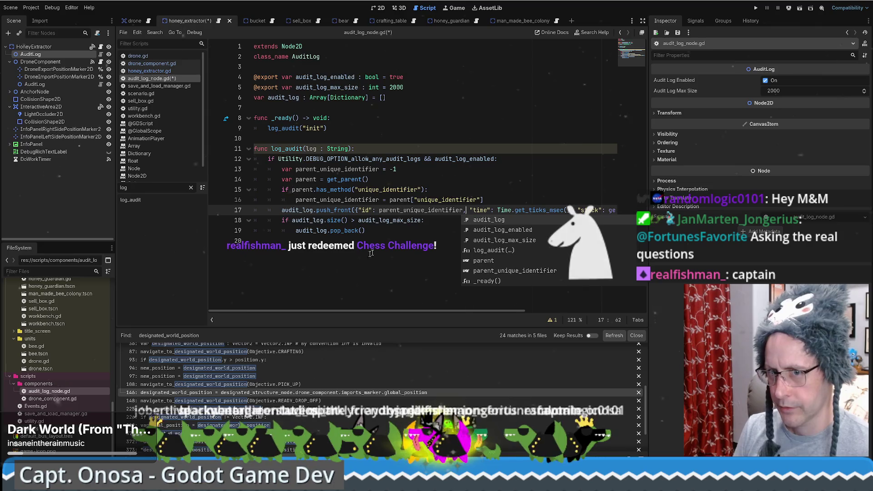
# Save audit_log_node.gd with the new "id" entry in the audit records
pyautogui.click(412, 246)
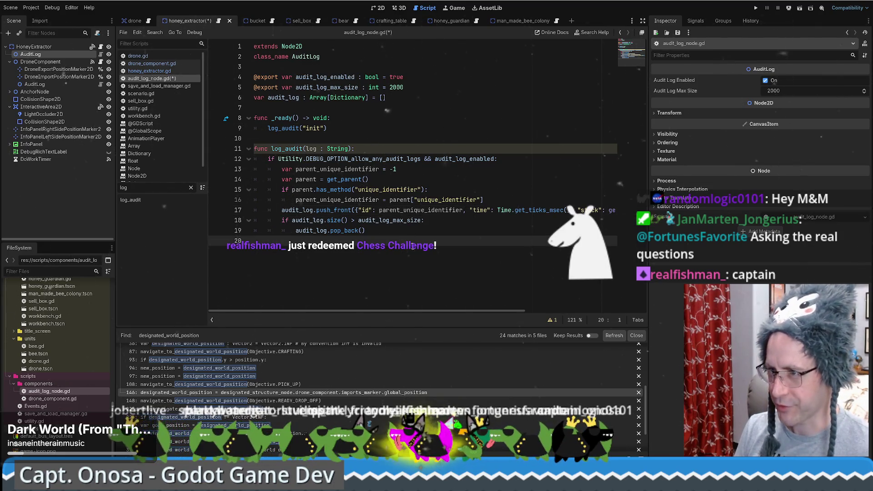
pyautogui.hotkey('ctrl', 's')
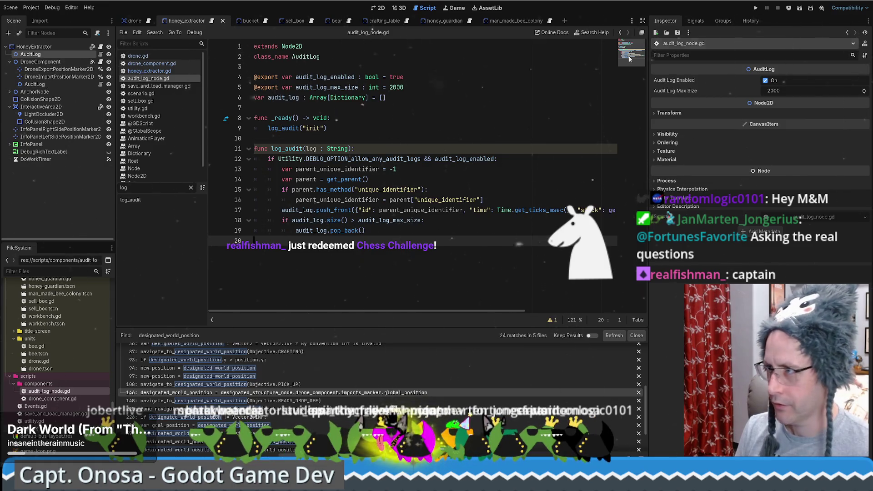
# Run the project, choose New Game, then Load the saved bee farm
pyautogui.click(756, 8)
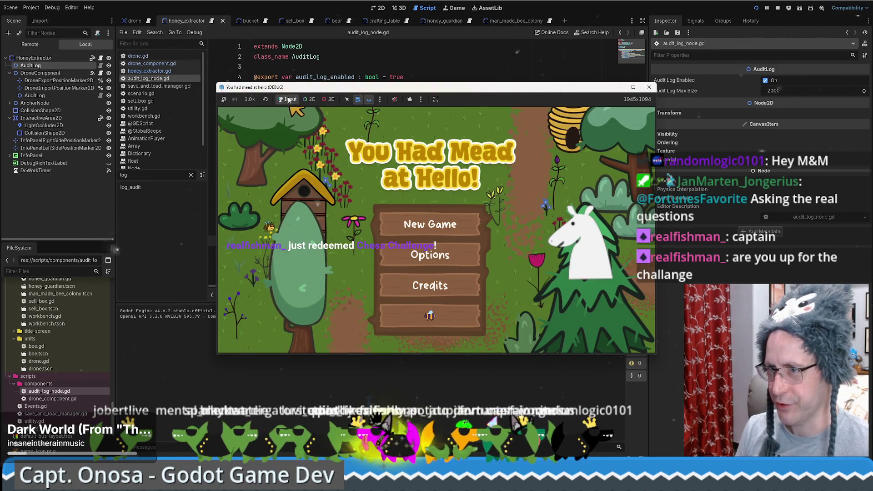
pyautogui.click(464, 226)
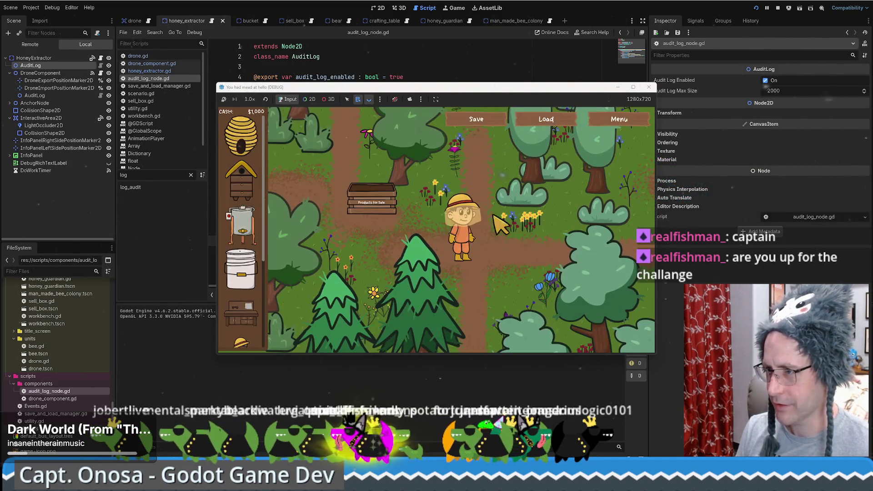
pyautogui.click(550, 119)
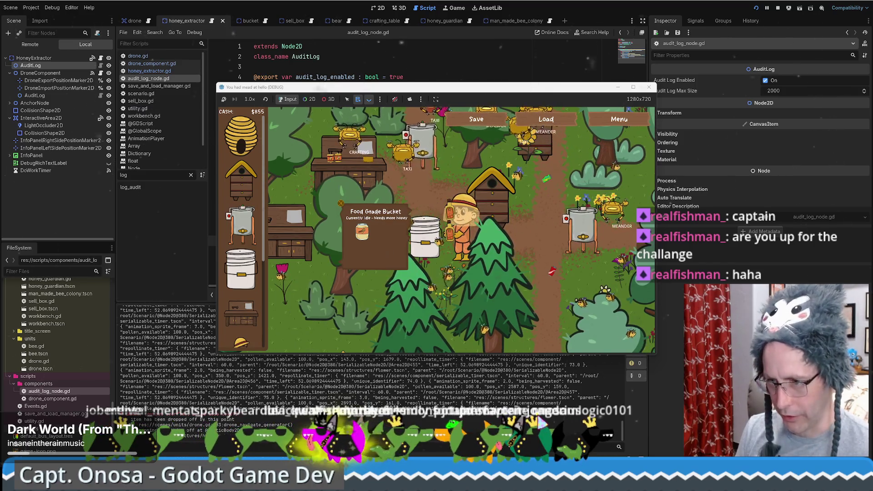
pyautogui.hotkey('alt', 'Tab')
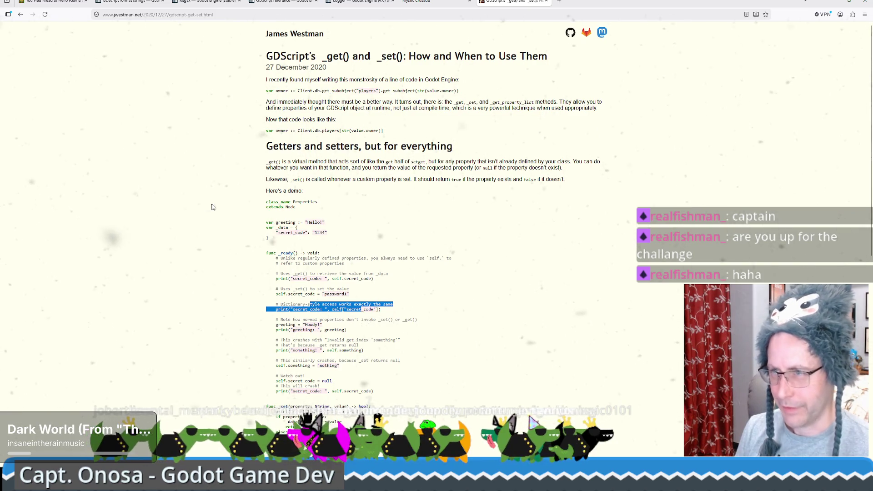
# Create a casual Blitz 3+2 random-side Lichess friend challenge and copy its invite link
pyautogui.click(559, 1)
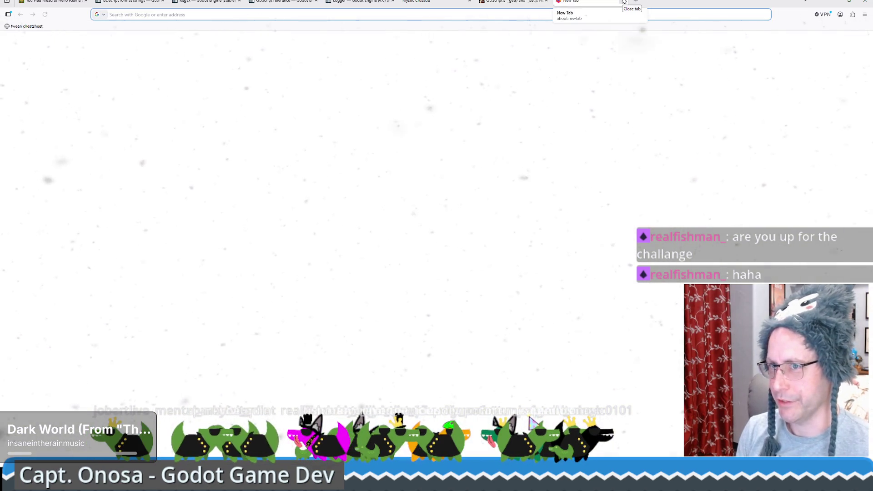
pyautogui.write('lichess.org')
pyautogui.press('Return')
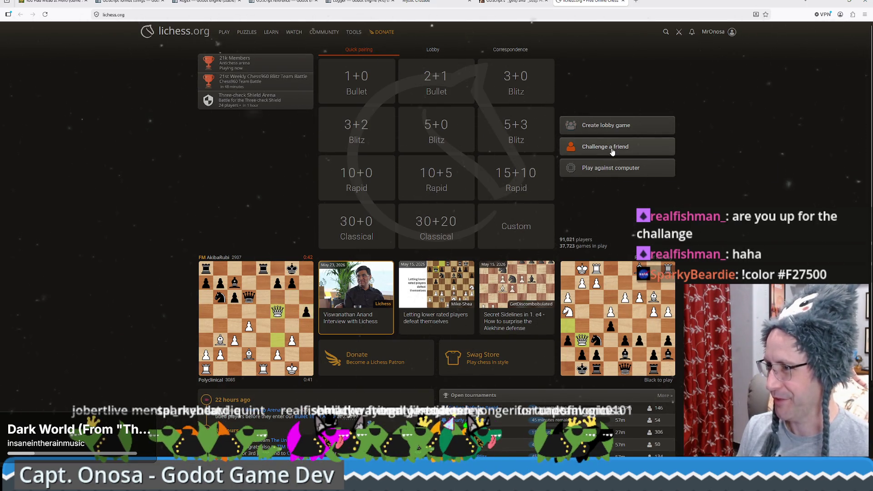
pyautogui.click(612, 150)
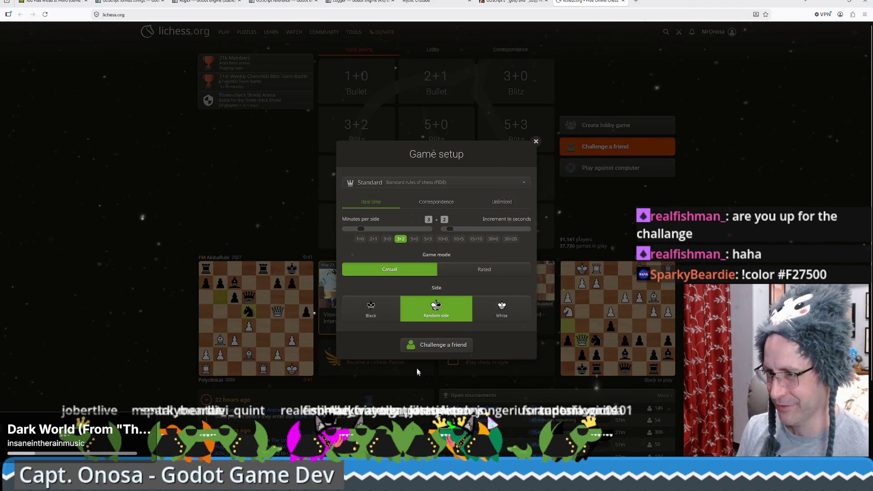
pyautogui.click(432, 345)
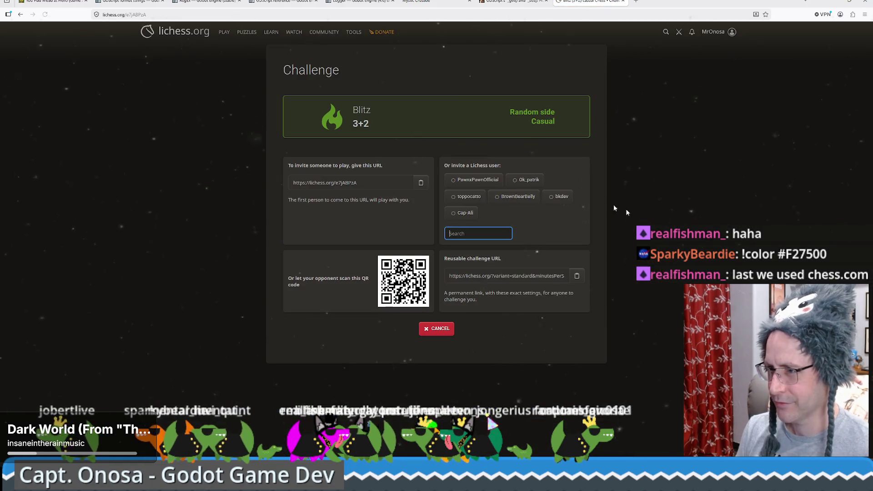
pyautogui.click(420, 182)
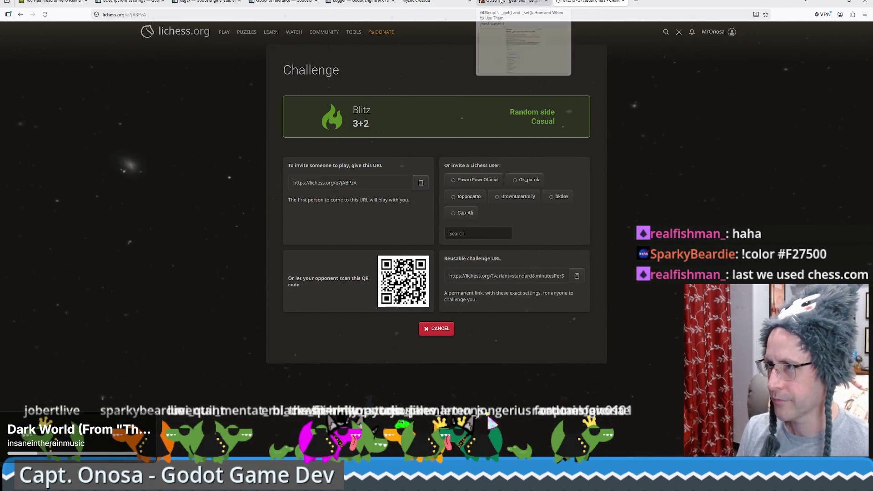
# Glance at the GDScript article tab, then navigate the Lichess tab to chess.com
pyautogui.click(512, 2)
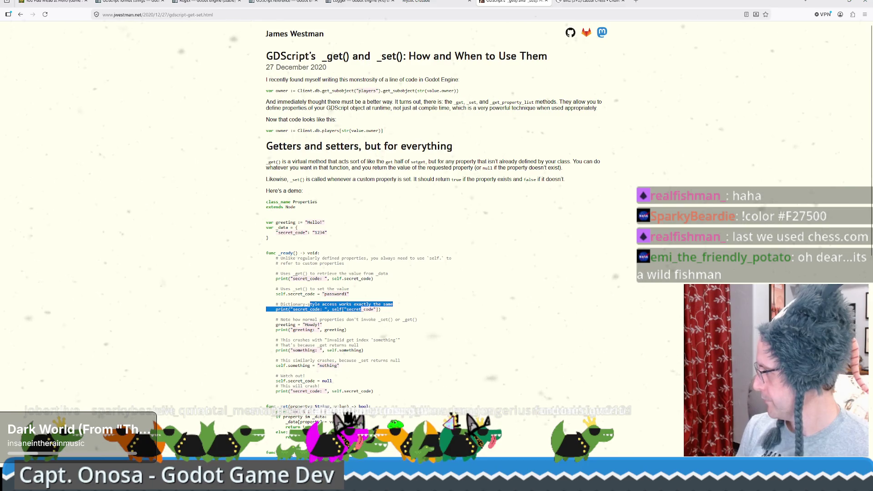
pyautogui.hotkey('ctrl', 'Tab')
pyautogui.hotkey('ctrl', 'l')
pyautogui.write('lic')
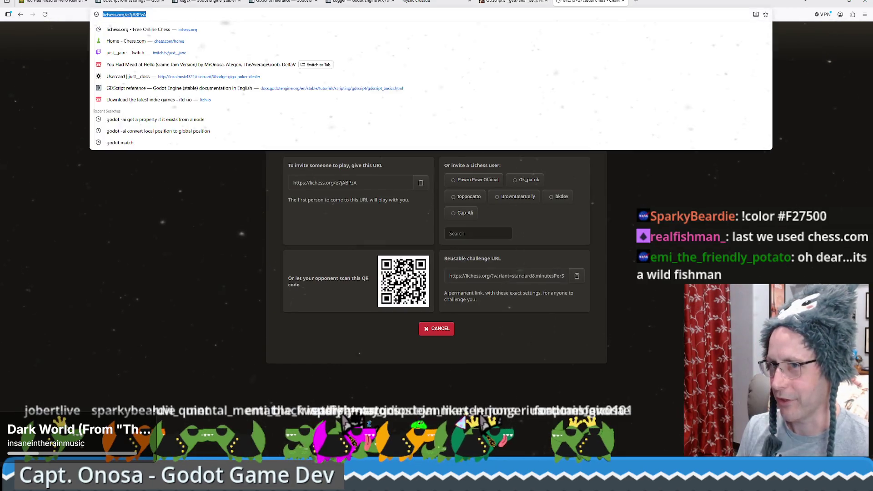
pyautogui.write('hess.com')
pyautogui.press('Return')
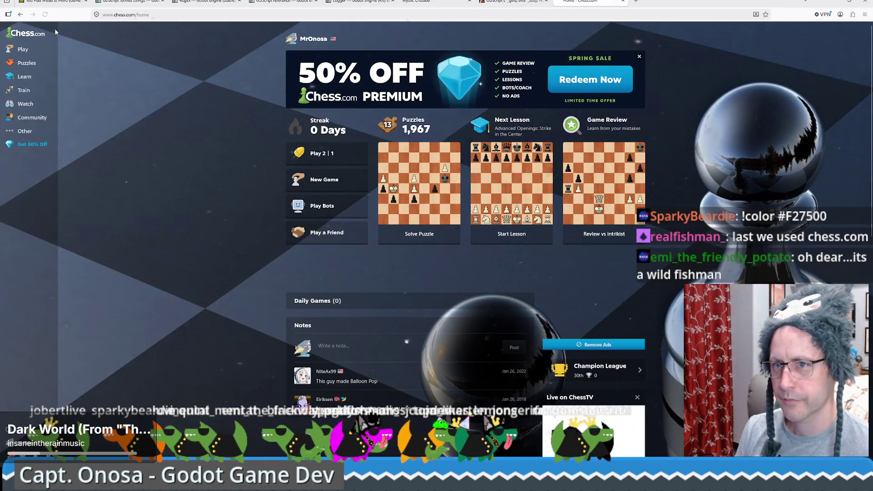
pyautogui.moveTo(35, 52)
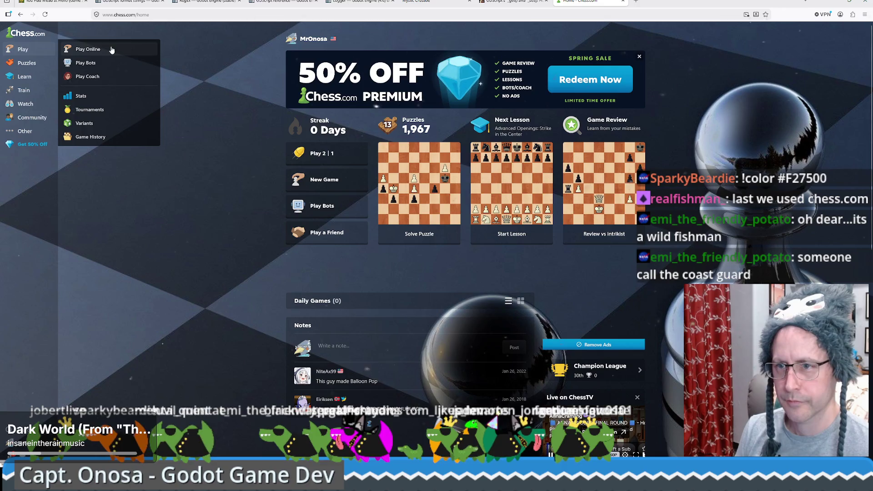
# Open Chess.com's Play page and choose Play a Friend
pyautogui.click(21, 49)
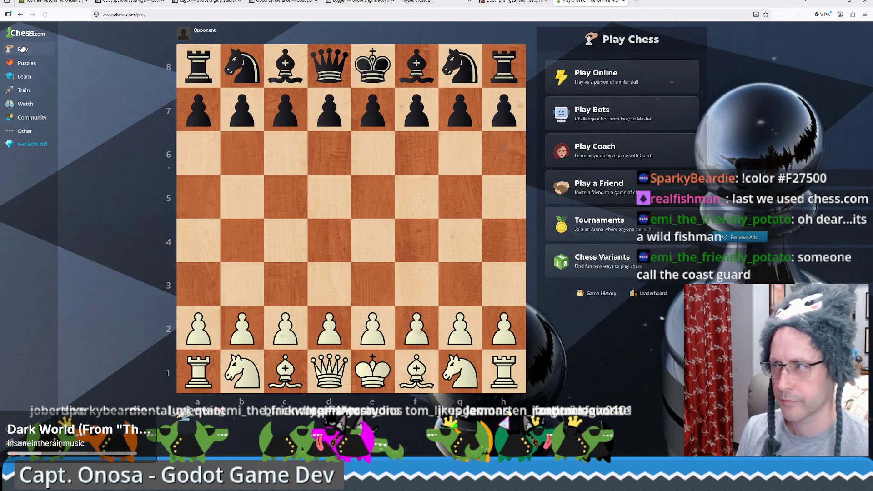
pyautogui.click(617, 194)
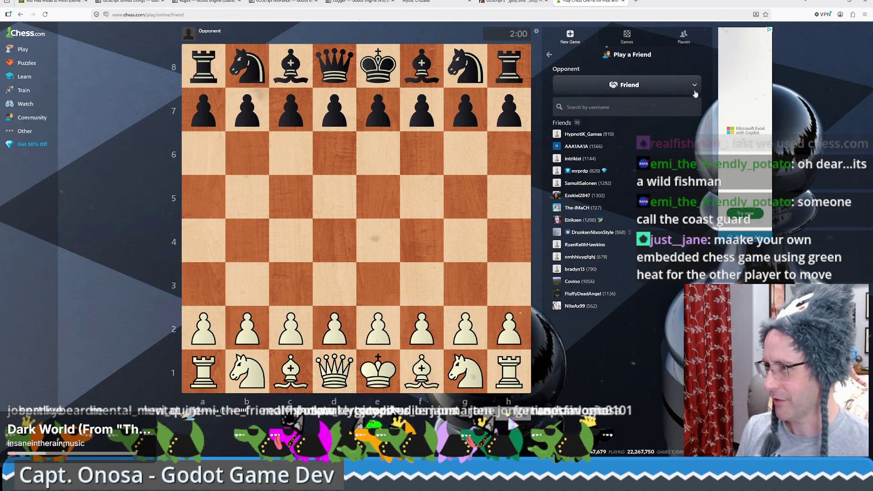
# Keep Friend as the opponent type and pick the friend found by searching their username
pyautogui.click(633, 90)
pyautogui.click(633, 90)
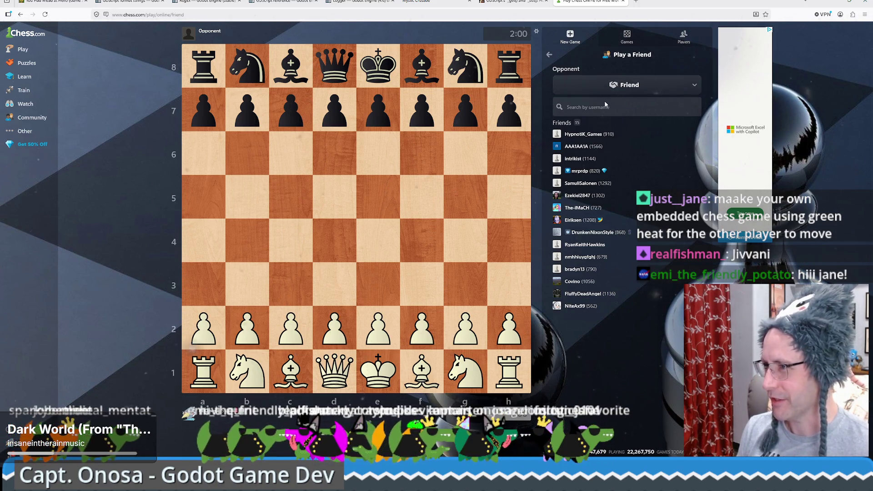
pyautogui.click(654, 86)
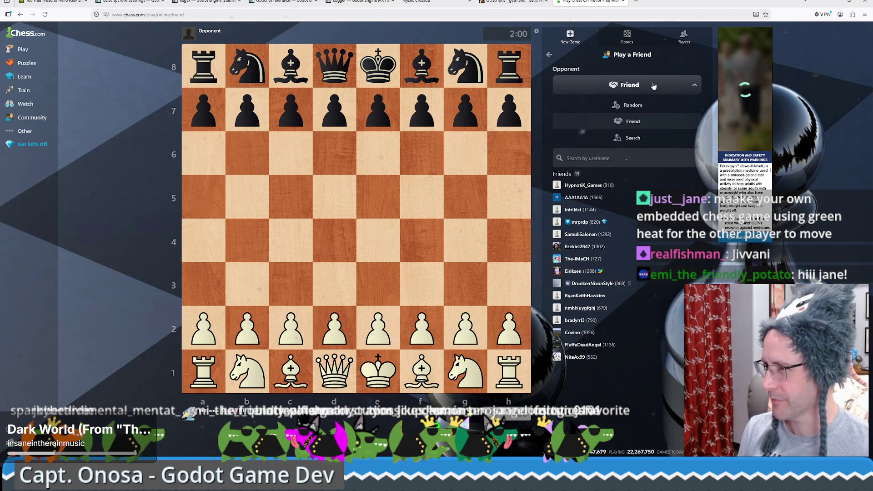
pyautogui.click(635, 124)
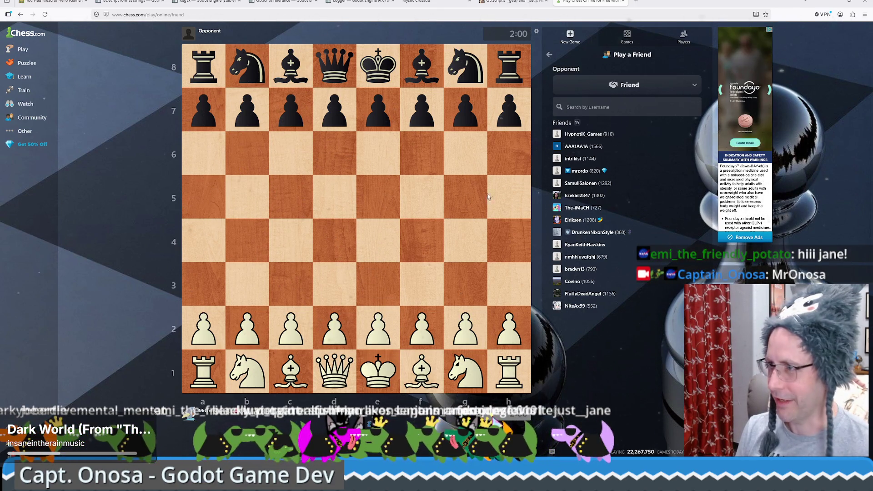
pyautogui.write('Jivvani')
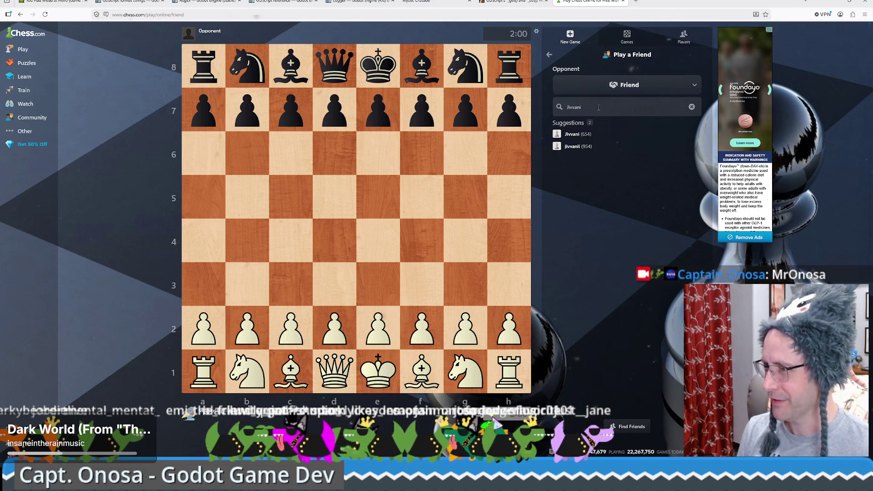
pyautogui.click(574, 133)
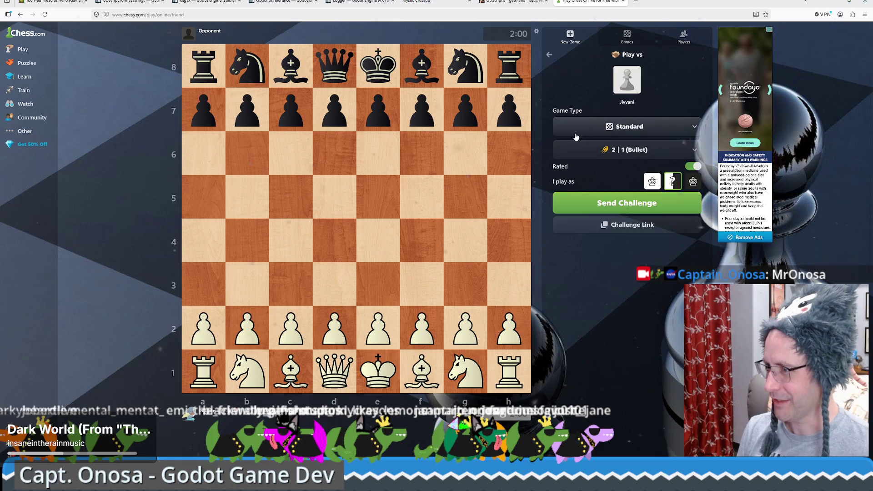
# Choose the 3 | 2 Blitz time control, turn Rated off, and send the challenge
pyautogui.click(629, 156)
pyautogui.click(626, 217)
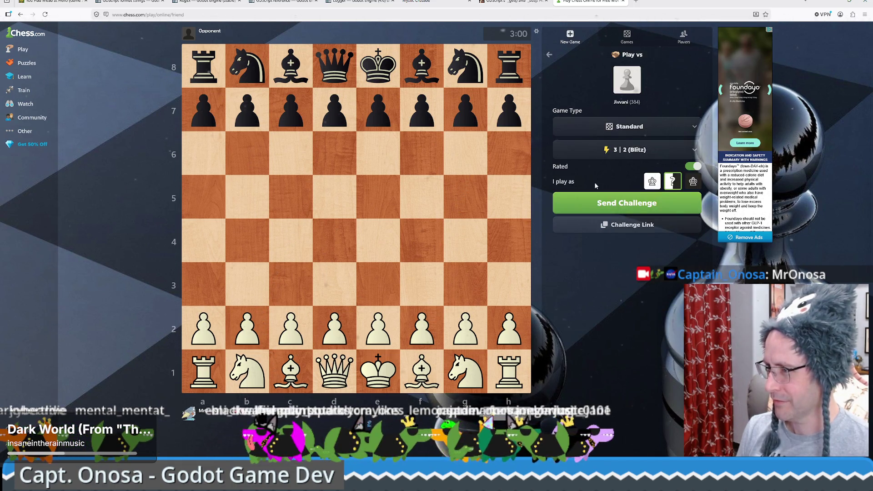
pyautogui.click(693, 167)
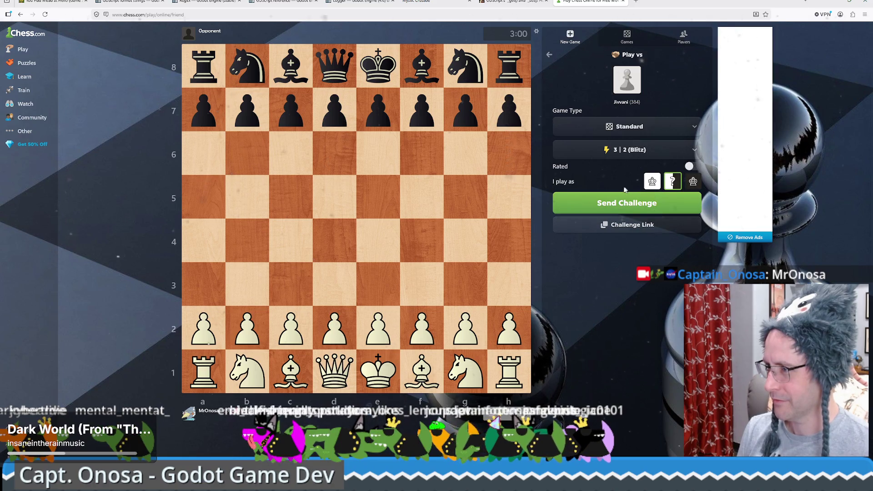
pyautogui.click(639, 207)
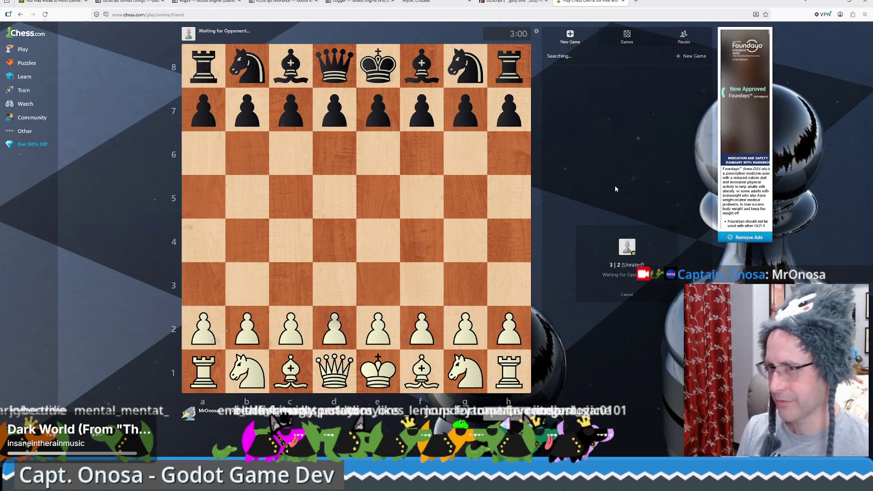
pyautogui.moveTo(32, 49)
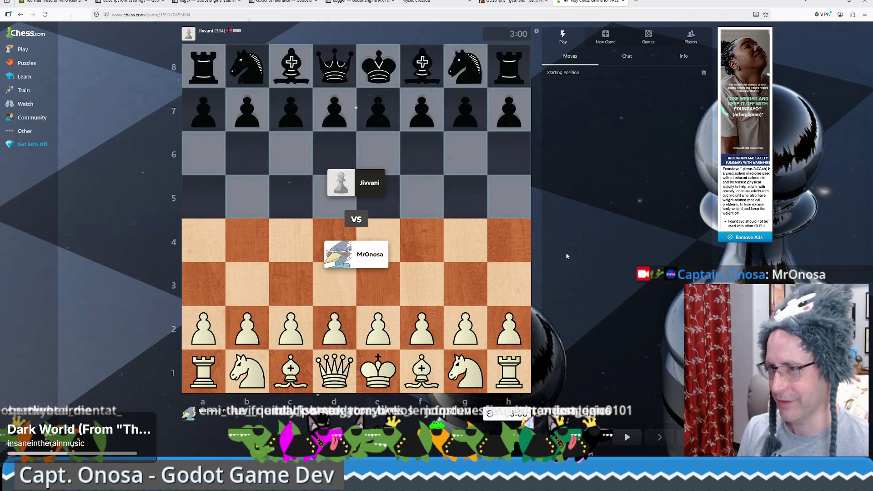
# As White, play e4, exd5, Nc3, Nf3, Bc4, then castle kingside
pyautogui.moveTo(378, 328); pyautogui.dragTo(400, 258)
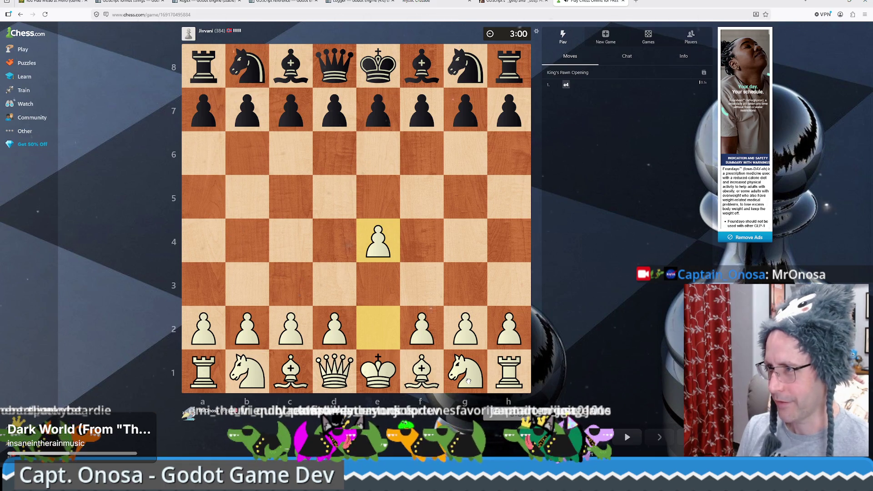
pyautogui.moveTo(378, 241)
pyautogui.mouseDown()
pyautogui.moveTo(349, 230)
pyautogui.moveTo(335, 198)
pyautogui.mouseUp()
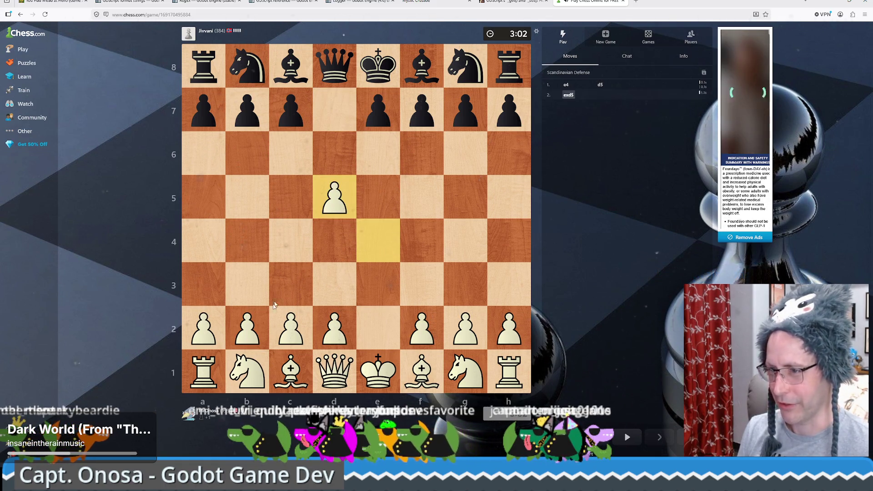
pyautogui.moveTo(248, 374); pyautogui.dragTo(291, 287)
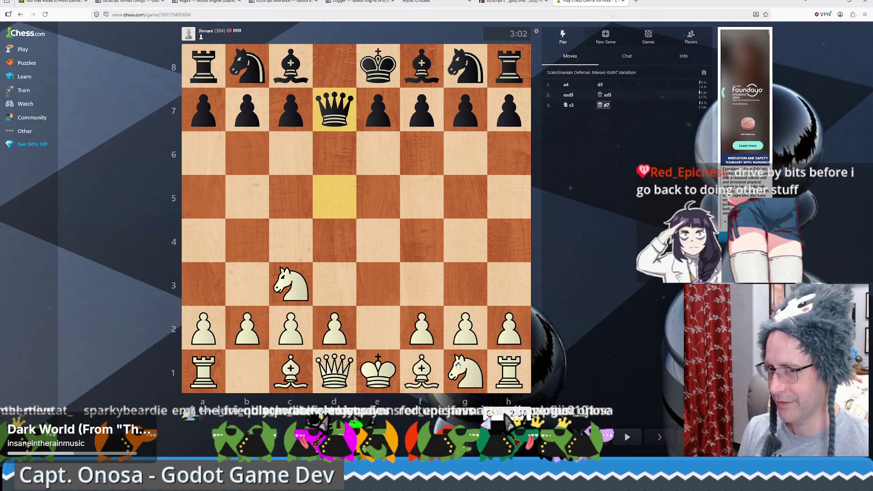
pyautogui.moveTo(457, 365); pyautogui.dragTo(422, 286)
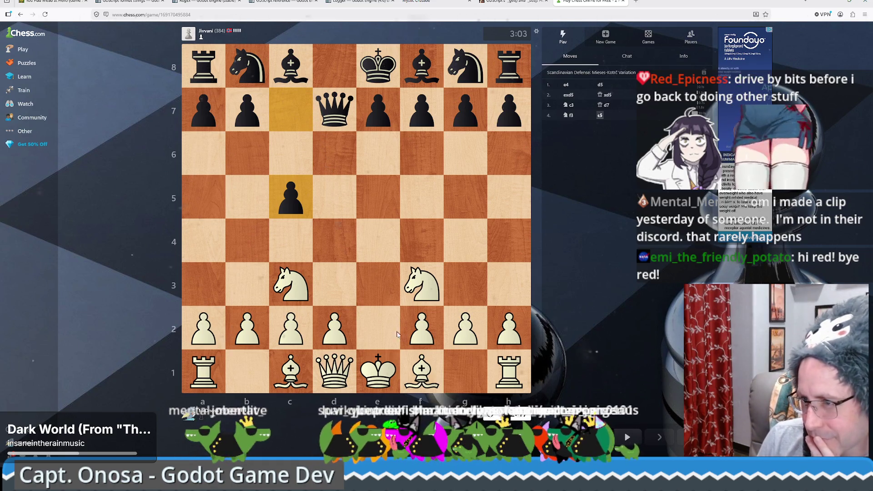
pyautogui.moveTo(427, 379); pyautogui.dragTo(290, 239)
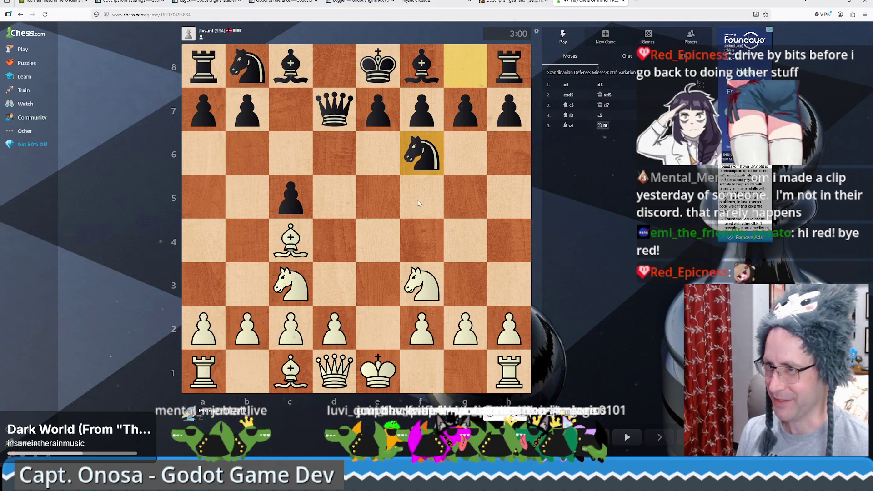
pyautogui.moveTo(378, 370); pyautogui.dragTo(464, 370)
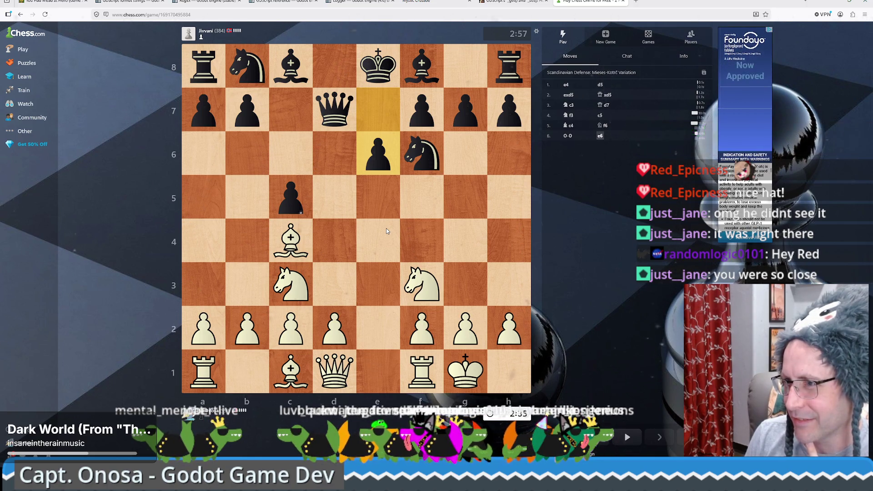
# Pin with Bb5, jump the f3 knight to e5 after a false start, then take on c6
pyautogui.click(291, 228)
pyautogui.click(267, 201)
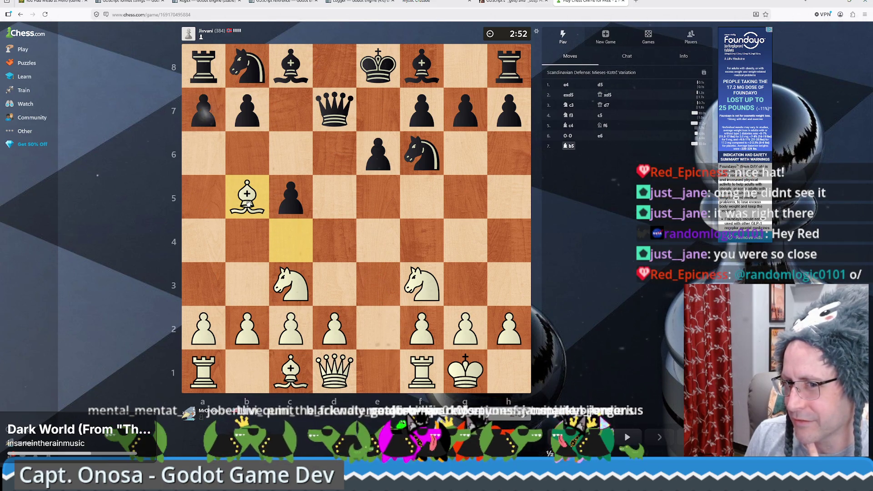
pyautogui.moveTo(422, 282); pyautogui.dragTo(382, 197)
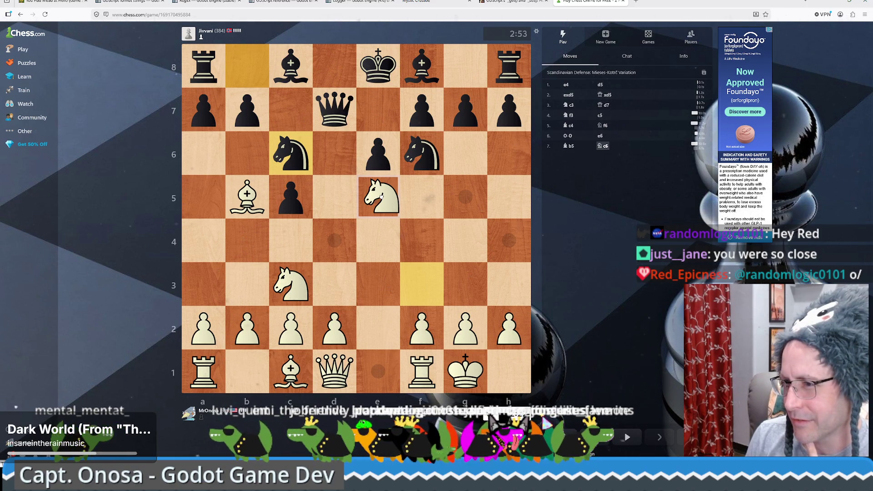
pyautogui.moveTo(381, 195); pyautogui.dragTo(381, 198)
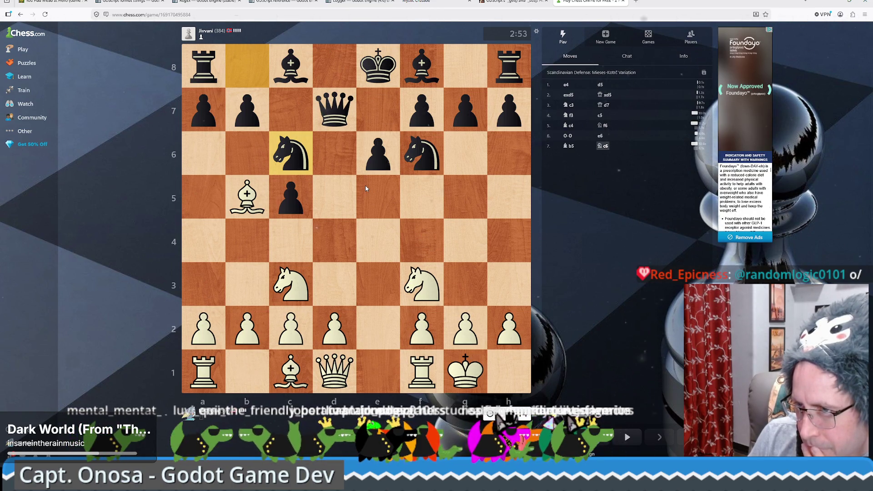
pyautogui.moveTo(422, 284); pyautogui.dragTo(377, 206)
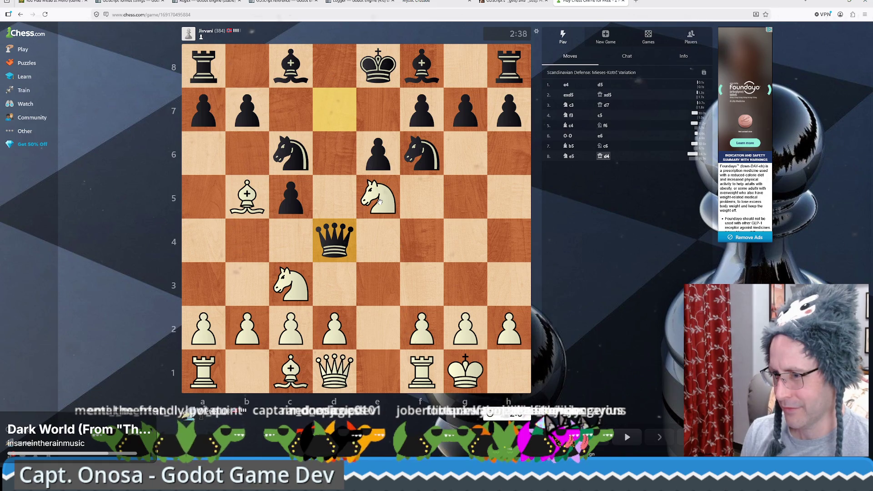
pyautogui.moveTo(380, 201)
pyautogui.mouseDown()
pyautogui.moveTo(288, 142)
pyautogui.moveTo(290, 150)
pyautogui.mouseUp()
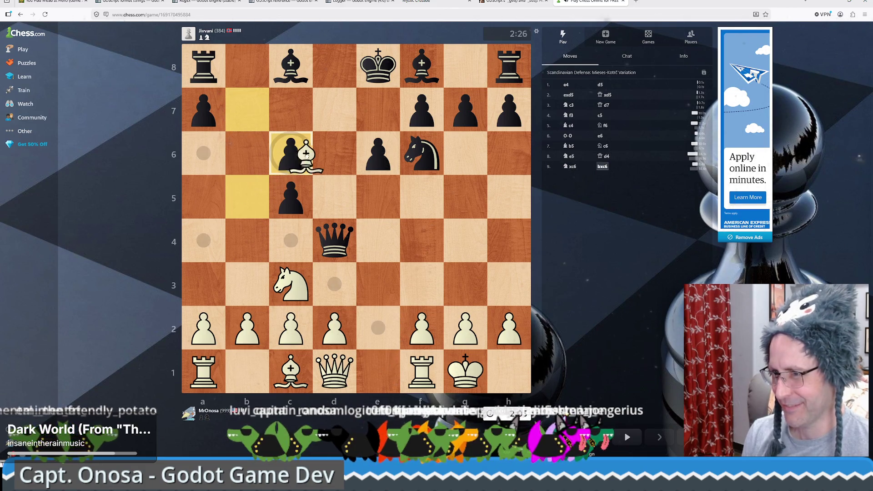
# Win the a8 rook with the bishop, then play d3 and g3, and bring the bishop to g2
pyautogui.moveTo(247, 198)
pyautogui.mouseDown()
pyautogui.moveTo(300, 160)
pyautogui.moveTo(206, 65)
pyautogui.mouseUp()
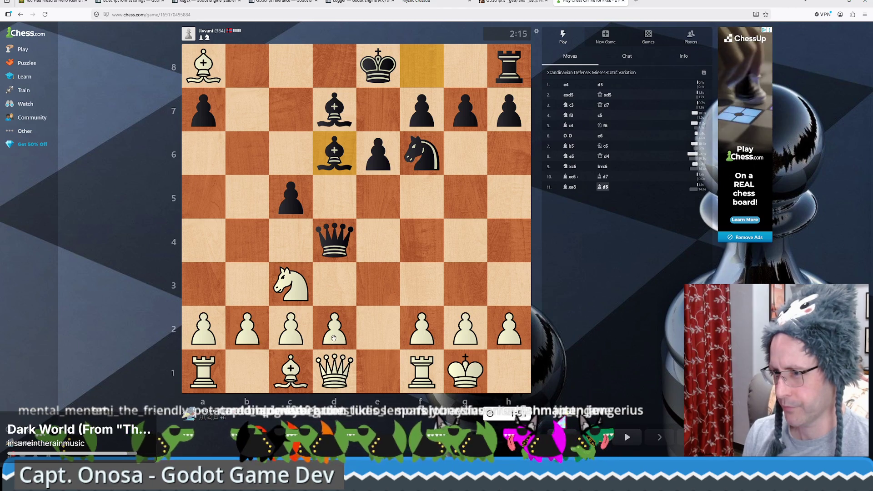
pyautogui.moveTo(333, 338); pyautogui.dragTo(332, 288)
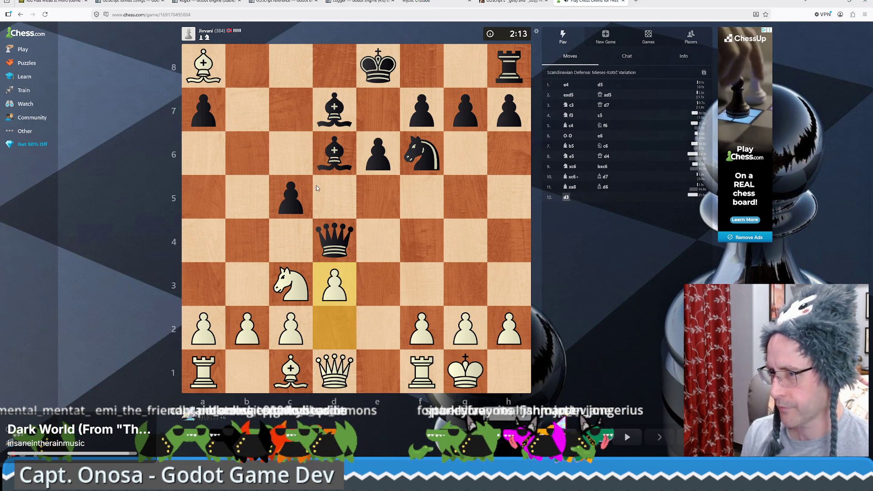
pyautogui.moveTo(203, 66); pyautogui.dragTo(423, 287)
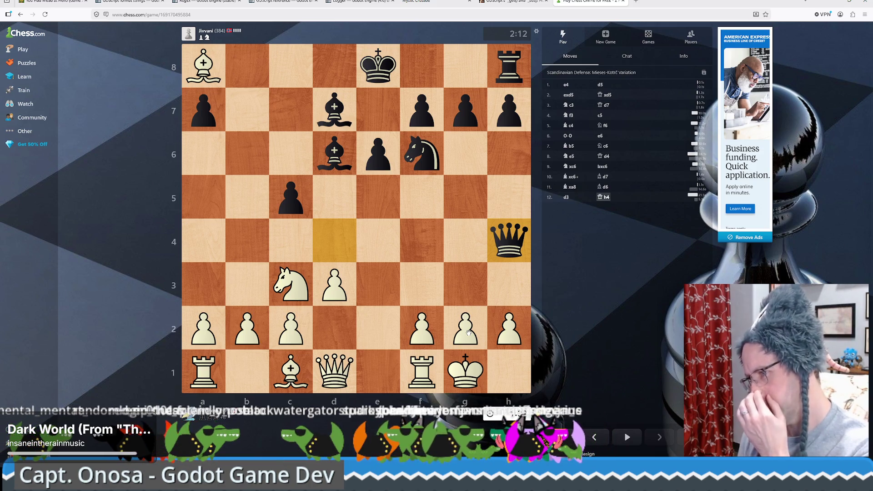
pyautogui.moveTo(468, 333); pyautogui.dragTo(465, 286)
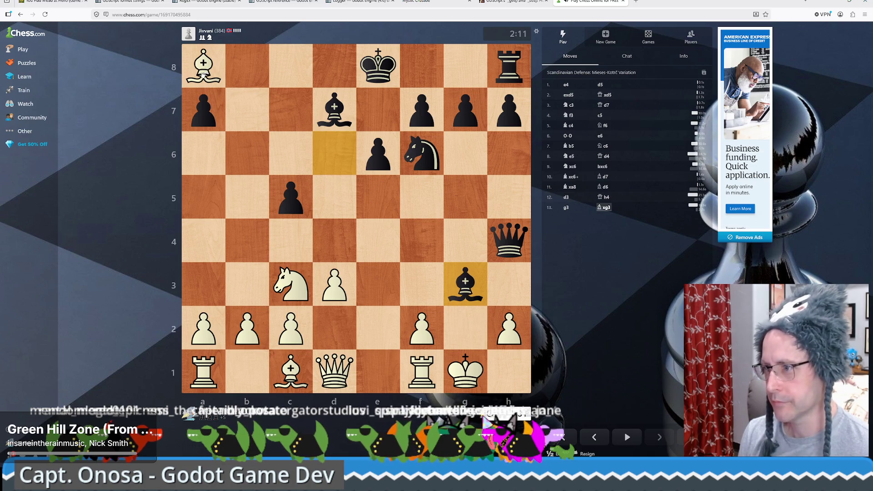
pyautogui.moveTo(422, 330); pyautogui.dragTo(466, 290)
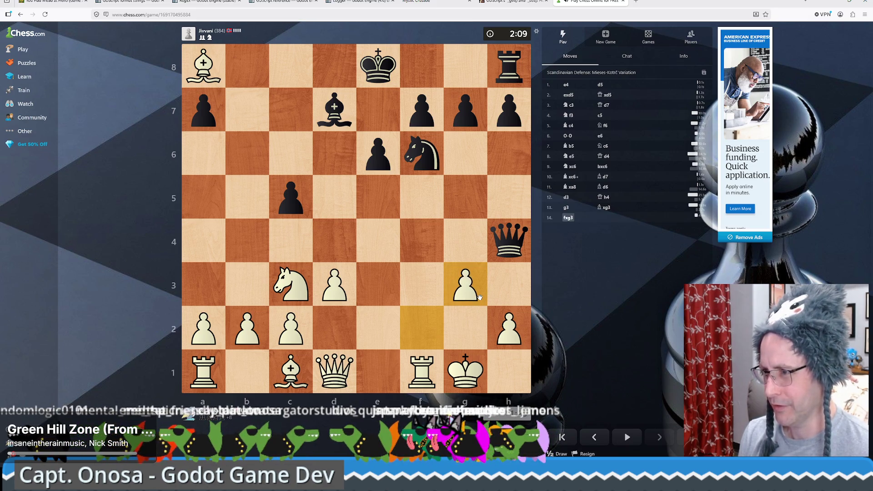
pyautogui.moveTo(203, 66); pyautogui.dragTo(471, 332)
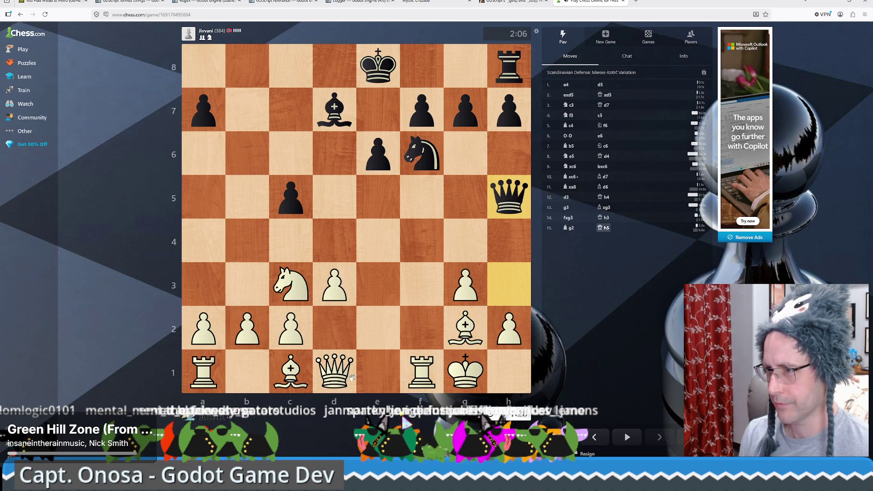
# Trade queens on h5 and develop the c1 bishop to f4, adjusting premoves
pyautogui.moveTo(352, 378)
pyautogui.mouseDown()
pyautogui.moveTo(481, 233)
pyautogui.moveTo(522, 212)
pyautogui.mouseUp()
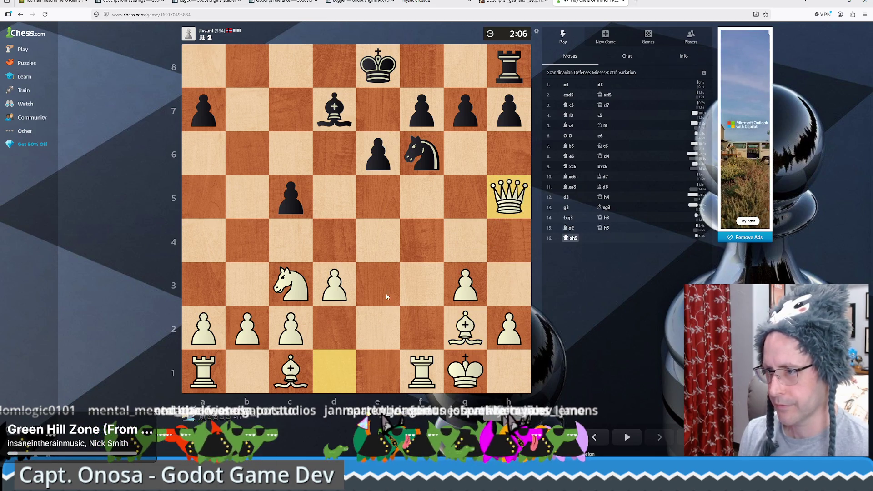
pyautogui.moveTo(291, 370)
pyautogui.mouseDown()
pyautogui.moveTo(358, 331)
pyautogui.moveTo(419, 242)
pyautogui.mouseUp()
pyautogui.moveTo(465, 284)
pyautogui.mouseDown()
pyautogui.moveTo(464, 238)
pyautogui.moveTo(417, 241)
pyautogui.mouseUp()
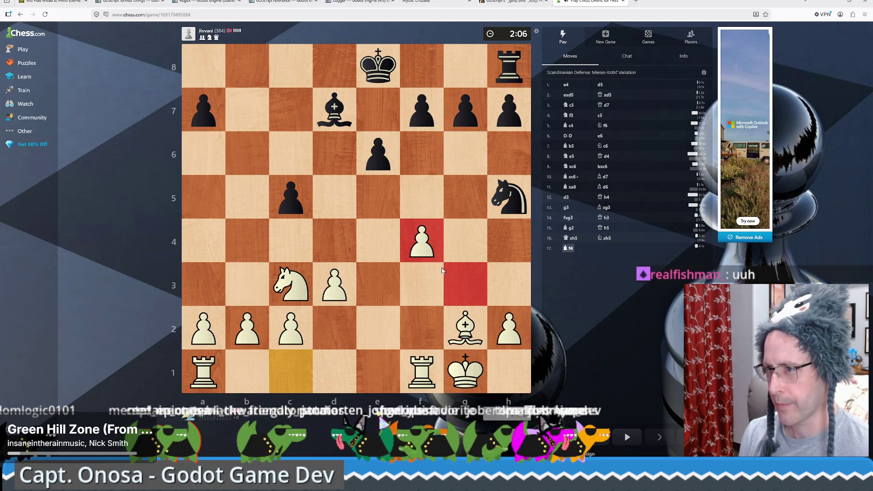
pyautogui.rightClick(442, 270)
pyautogui.moveTo(422, 370); pyautogui.dragTo(425, 248)
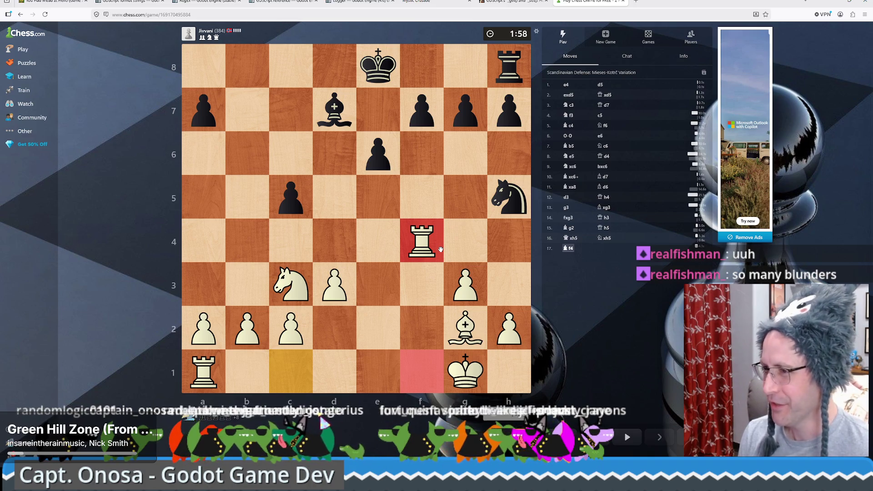
# Play Ne4, Nxc5 and c4, then capture the d7 bishop with the knight
pyautogui.click(209, 365)
pyautogui.click(209, 365)
pyautogui.moveTo(286, 289)
pyautogui.mouseDown()
pyautogui.moveTo(341, 273)
pyautogui.moveTo(367, 239)
pyautogui.moveTo(385, 246)
pyautogui.mouseUp()
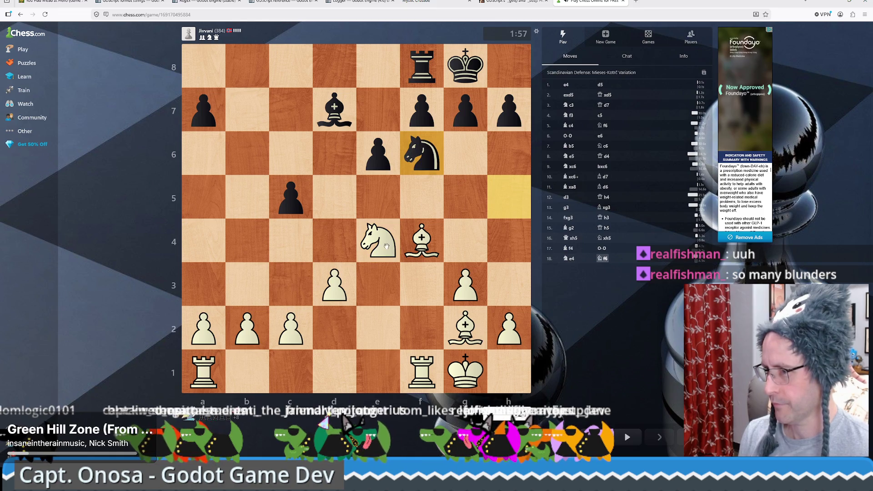
pyautogui.moveTo(376, 241); pyautogui.dragTo(291, 197)
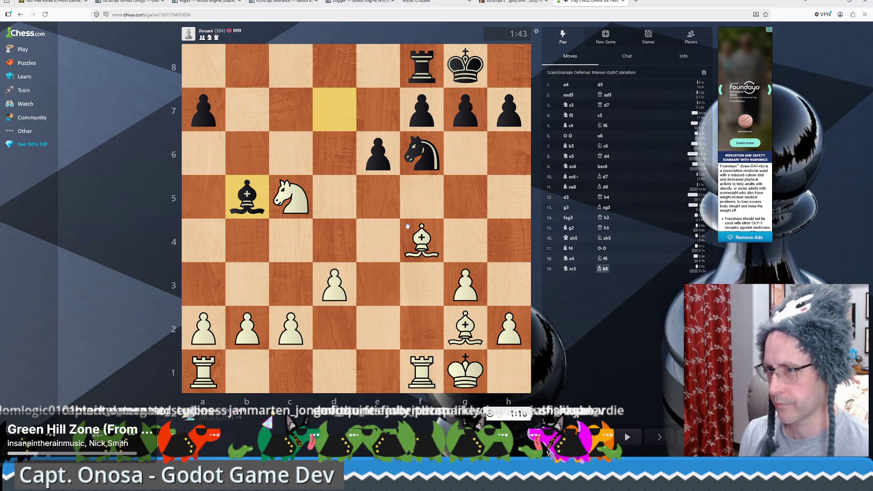
pyautogui.click(280, 313)
pyautogui.click(291, 243)
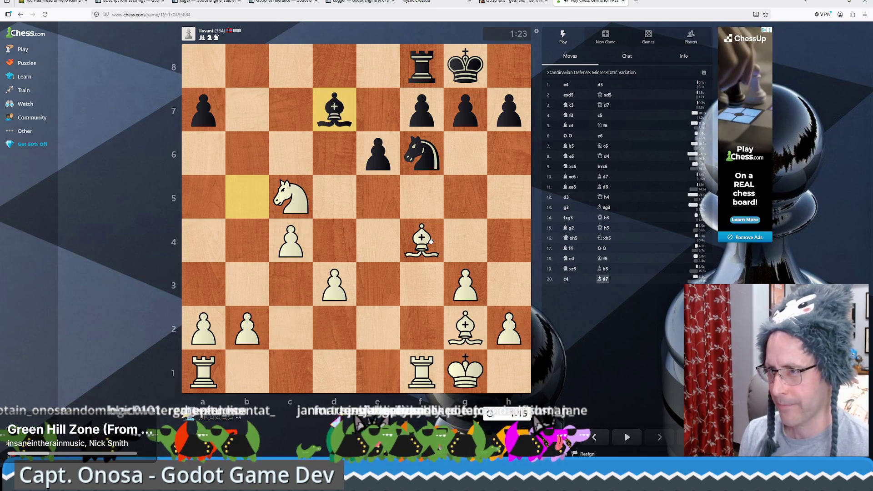
pyautogui.moveTo(291, 200); pyautogui.dragTo(332, 120)
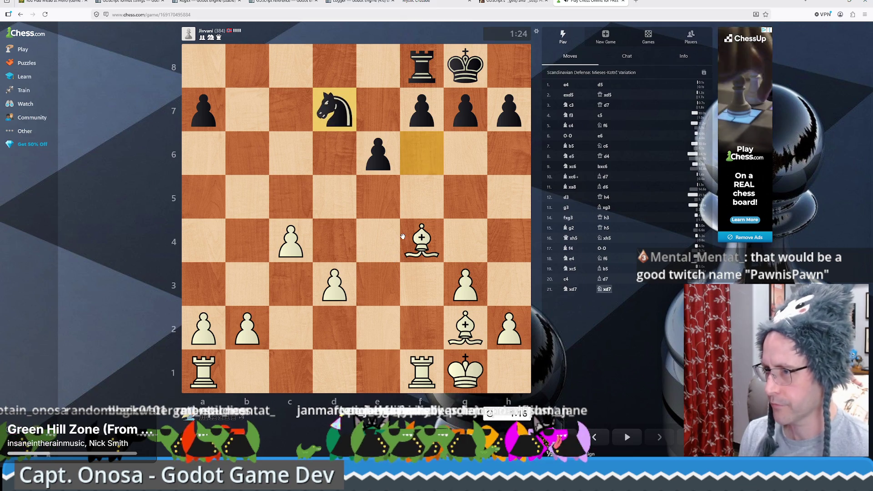
# Play b4, capture the b8 rook with the bishop, push b5 to win, and dismiss the summary
pyautogui.moveTo(421, 247); pyautogui.dragTo(343, 156)
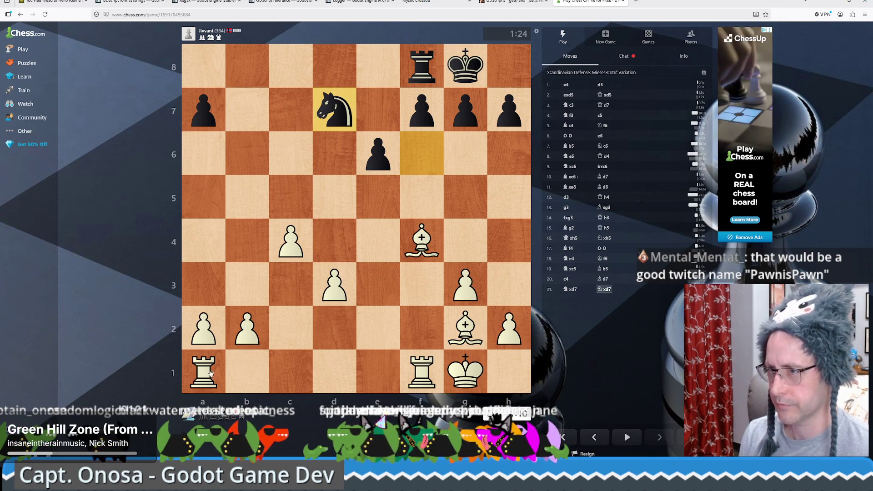
pyautogui.moveTo(204, 371); pyautogui.dragTo(363, 412)
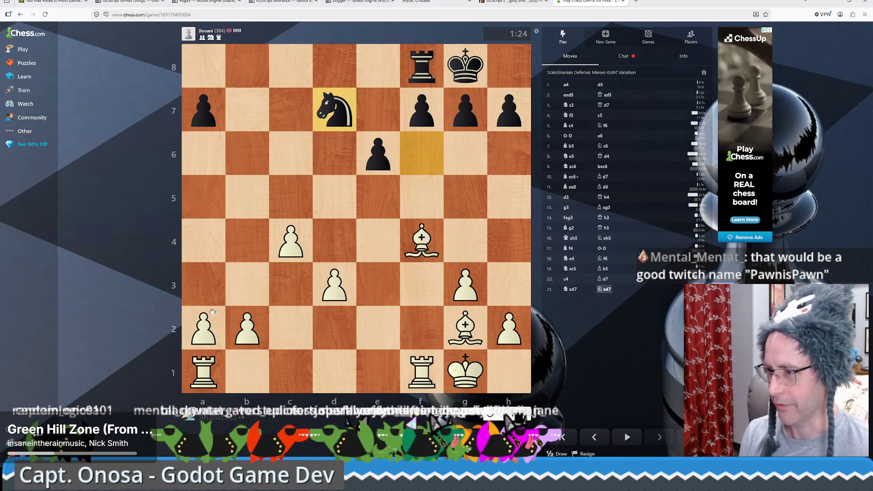
pyautogui.moveTo(246, 327); pyautogui.dragTo(247, 241)
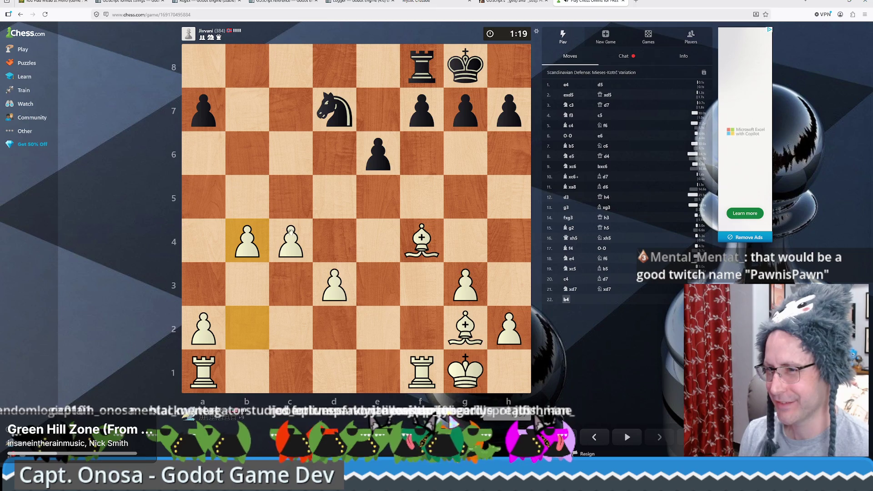
pyautogui.moveTo(260, 239); pyautogui.dragTo(245, 203)
pyautogui.moveTo(413, 243)
pyautogui.mouseDown()
pyautogui.moveTo(242, 59)
pyautogui.moveTo(247, 65)
pyautogui.mouseUp()
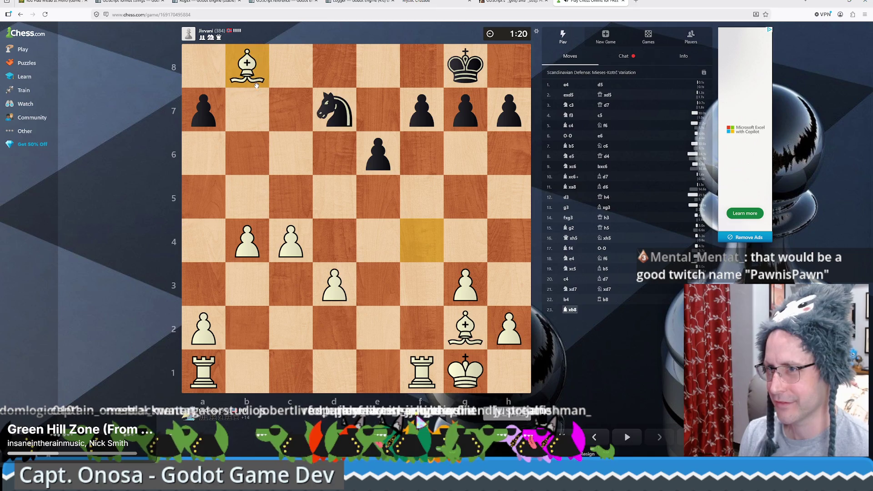
pyautogui.click(246, 241)
pyautogui.click(259, 206)
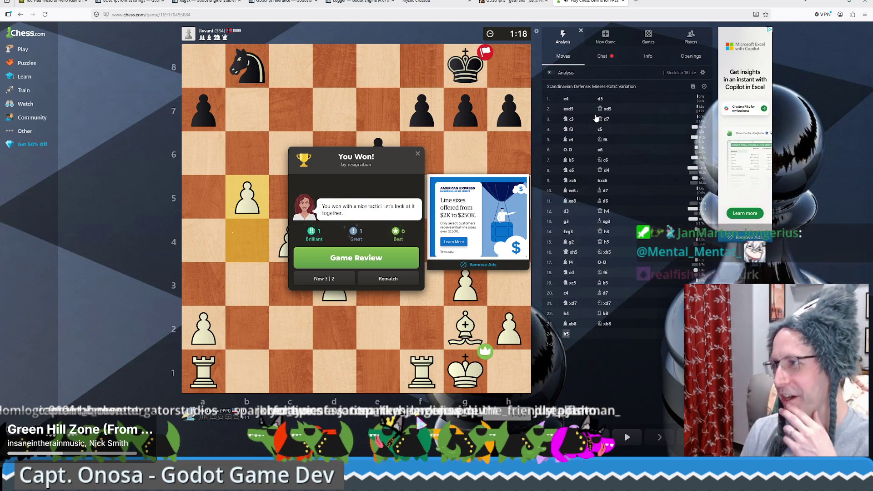
pyautogui.press('Escape')
# Jump to 1...d5, launch Game Review, and step the analysis forward to 3.Nc3
pyautogui.click(599, 100)
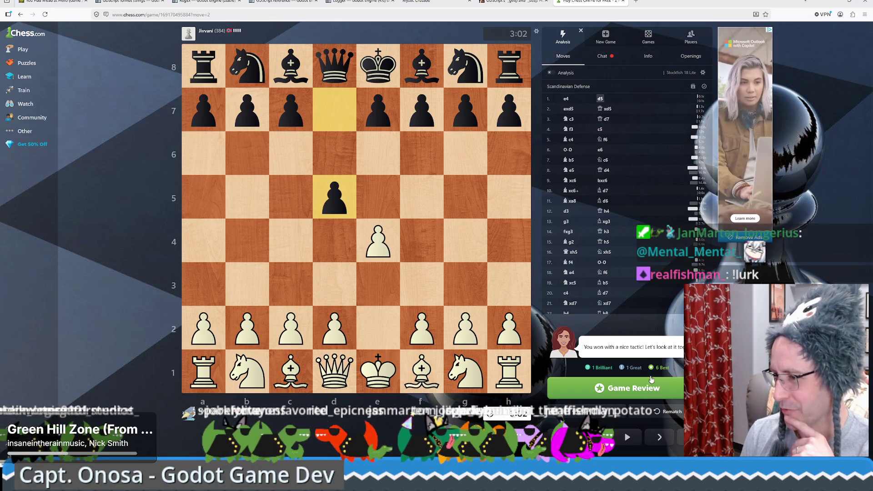
pyautogui.click(643, 387)
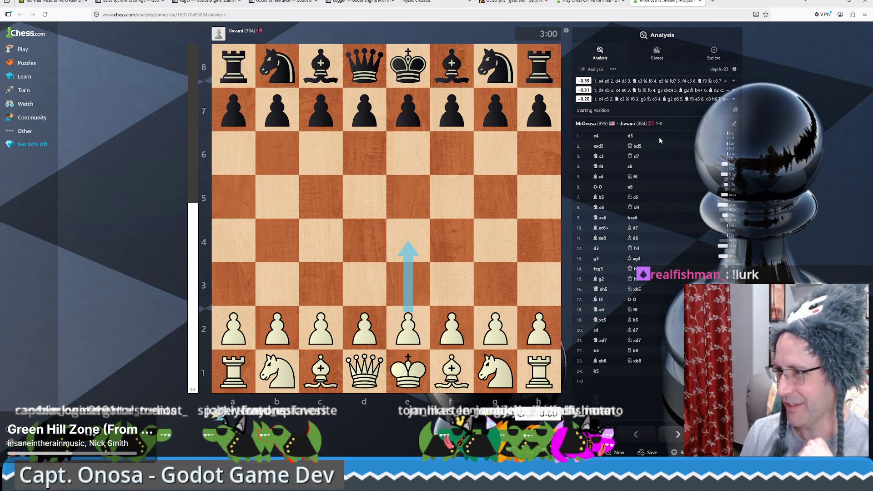
pyautogui.click(636, 146)
# Step the analysis forward through 3.Nc3, 4.Nf3, 4...c5 and 5.Bc4 to 5...Nf6
pyautogui.click(604, 157)
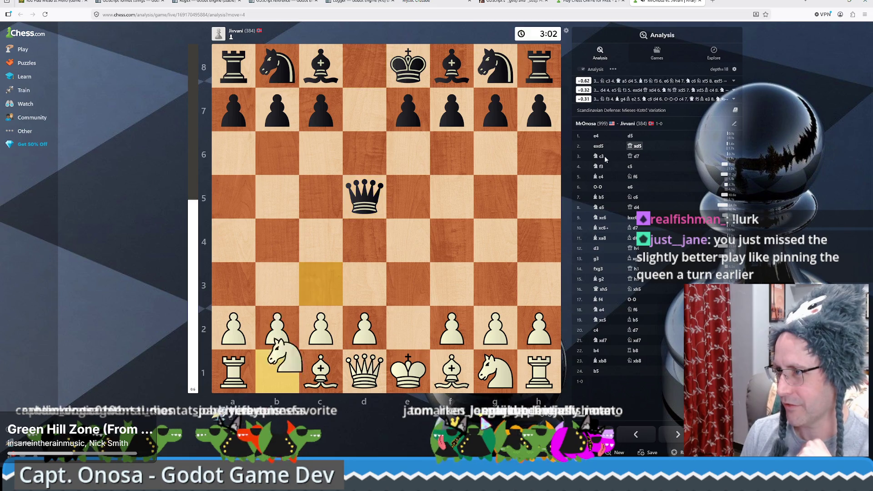
pyautogui.click(637, 156)
pyautogui.click(601, 166)
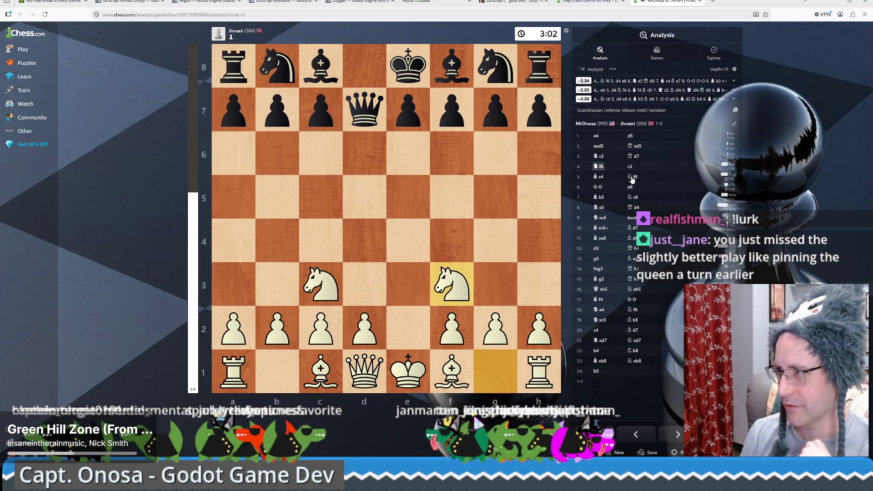
pyautogui.press('Right')
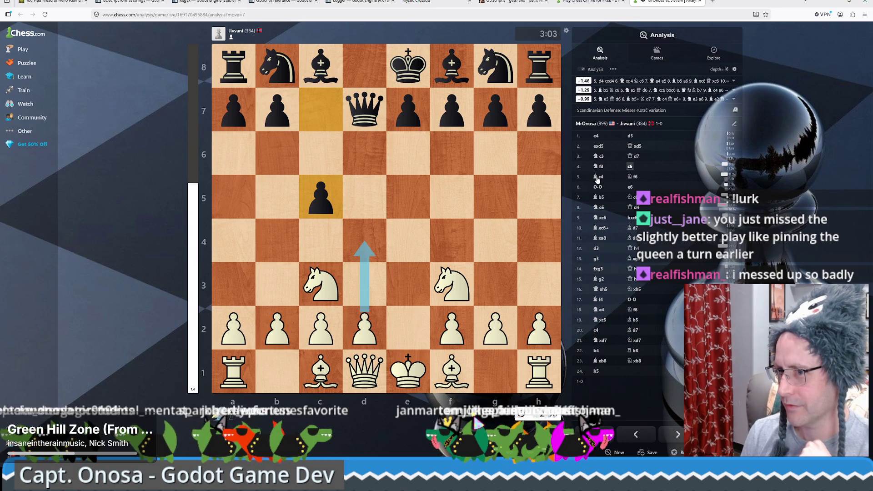
pyautogui.click(597, 178)
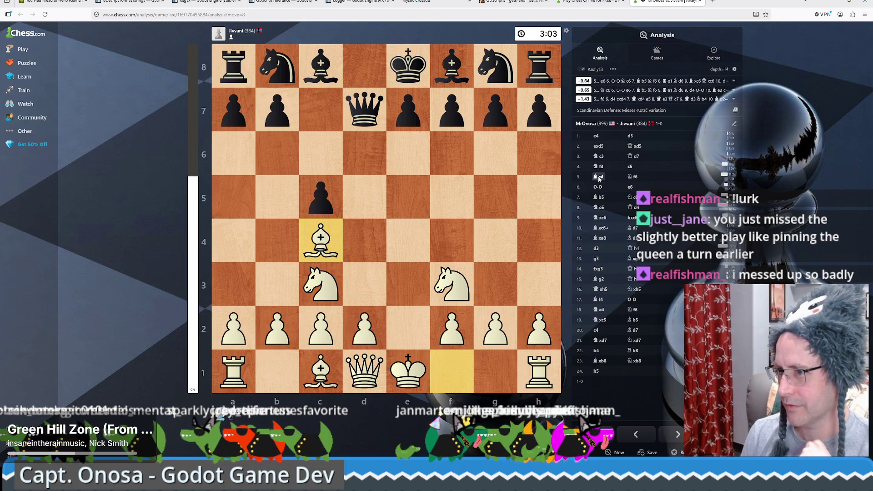
pyautogui.click(635, 177)
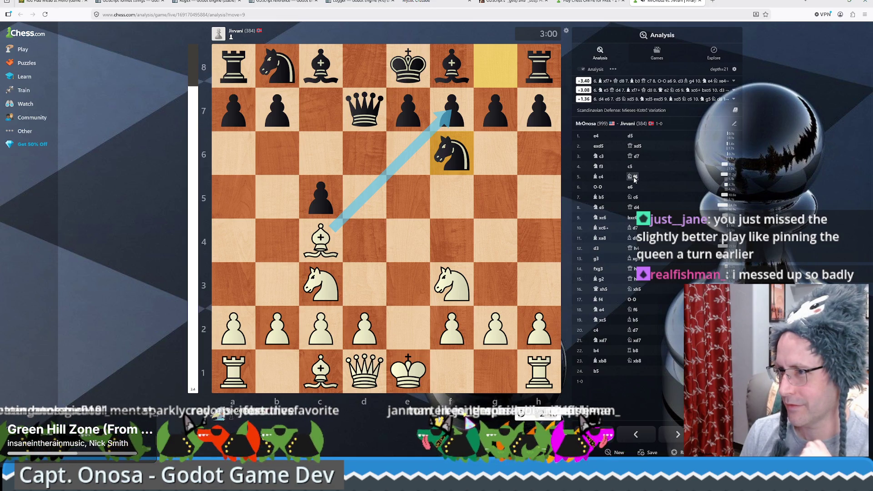
# Explore the Bxf7+ sideline with Kxf7 Ne5, and the Kd8 Bb3 alternative
pyautogui.moveTo(321, 238)
pyautogui.mouseDown()
pyautogui.moveTo(405, 166)
pyautogui.moveTo(451, 109)
pyautogui.mouseUp()
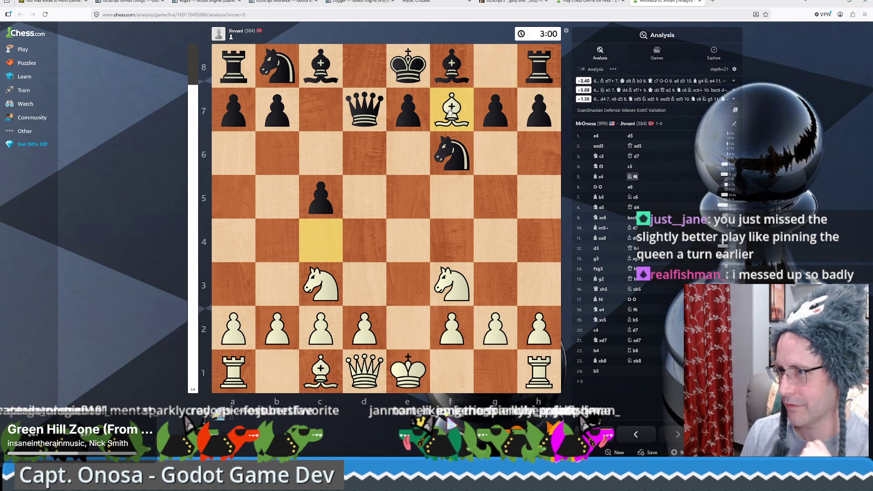
pyautogui.click(412, 69)
pyautogui.click(451, 112)
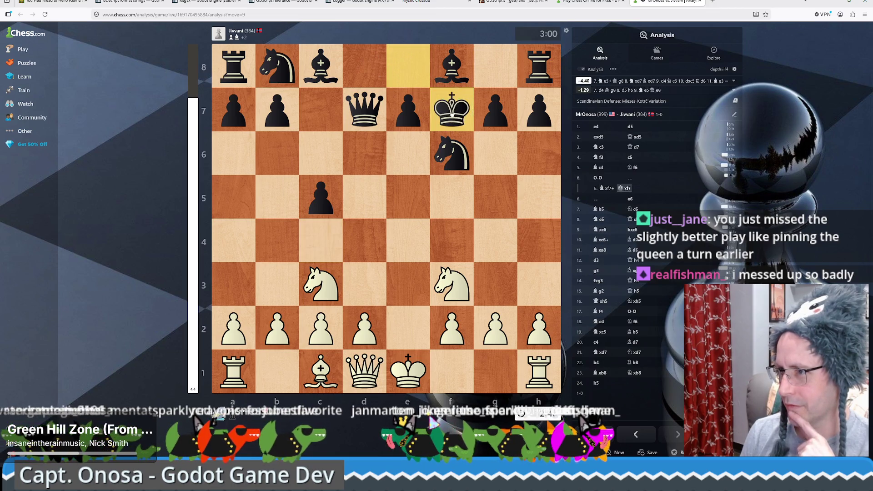
pyautogui.click(452, 284)
pyautogui.click(415, 182)
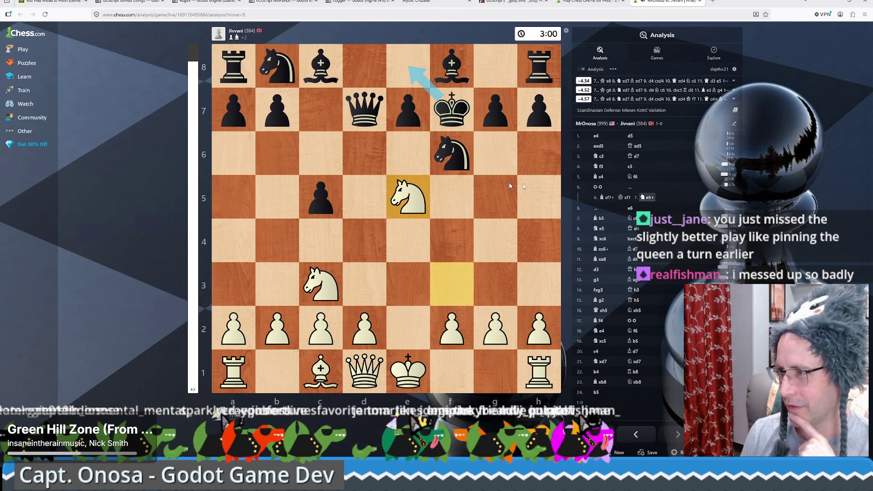
pyautogui.click(597, 188)
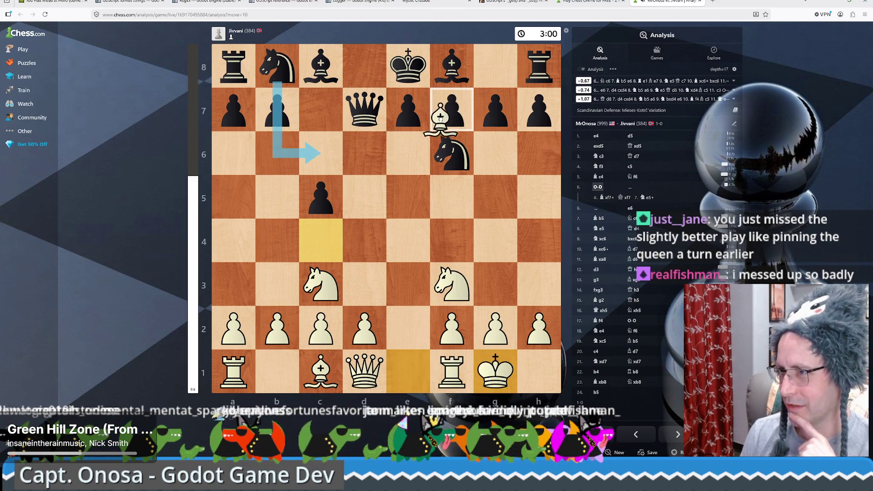
pyautogui.click(607, 197)
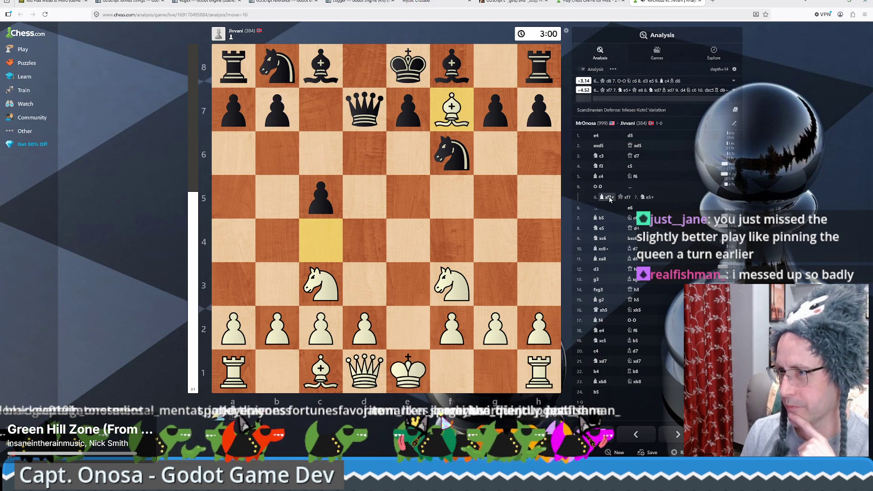
pyautogui.moveTo(408, 68); pyautogui.dragTo(360, 73)
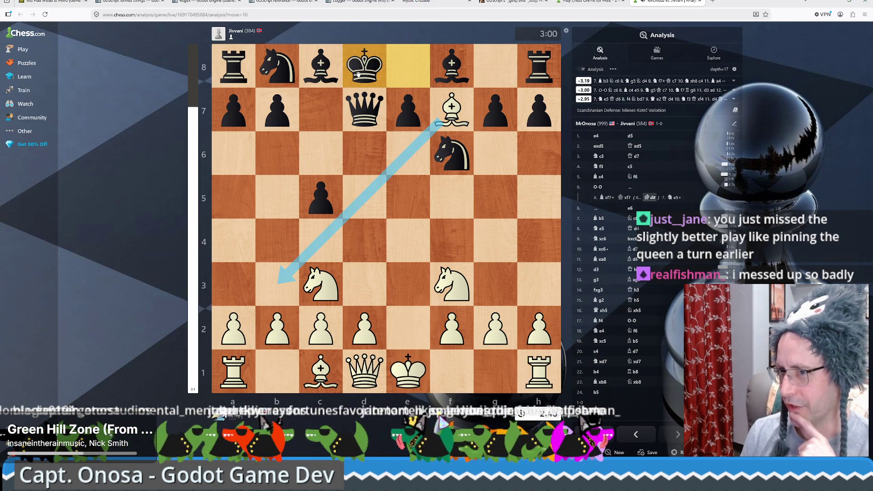
pyautogui.moveTo(452, 109); pyautogui.dragTo(276, 284)
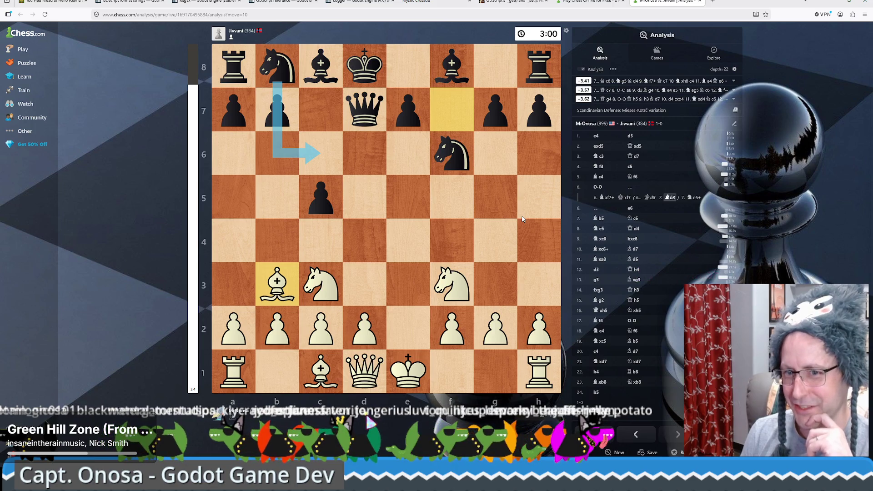
# Review the main line around 6.O-O and 7.Bb5, then try Bc4-b5 from 5...Nf6
pyautogui.click(629, 208)
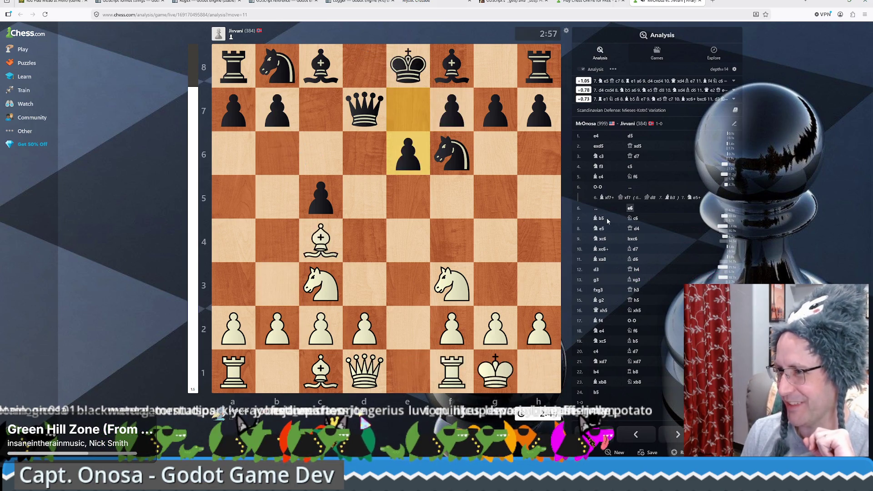
pyautogui.click(601, 219)
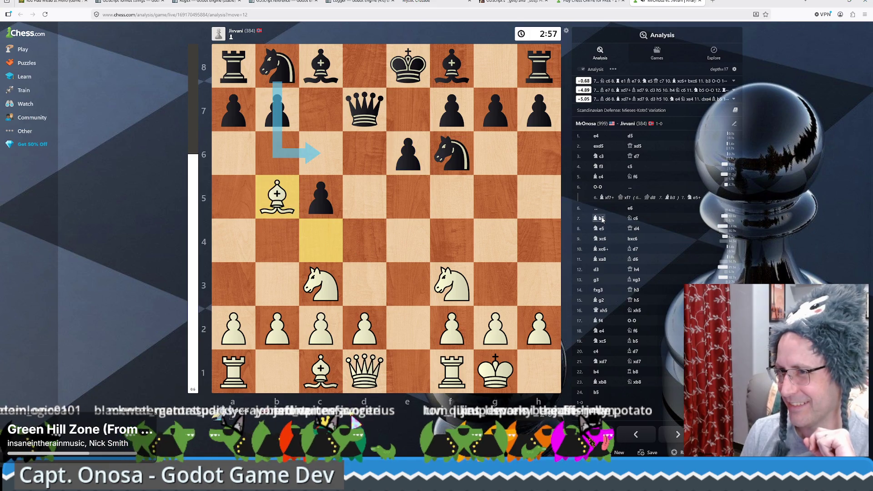
pyautogui.click(630, 209)
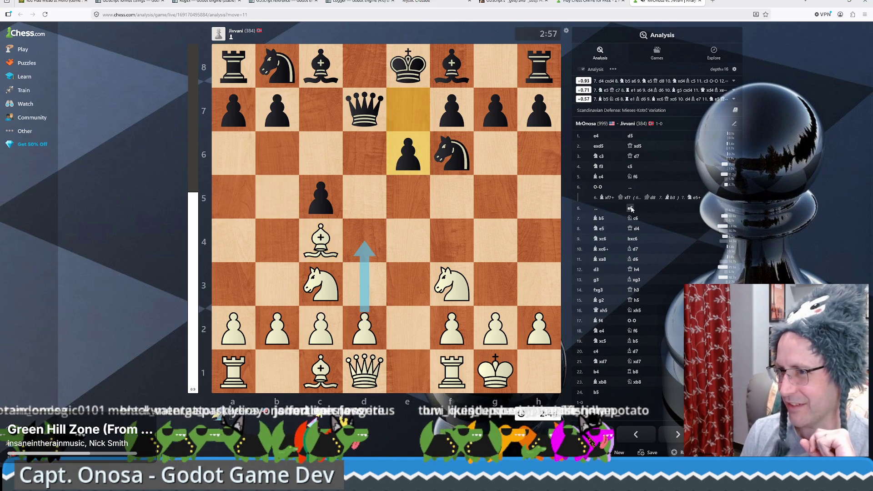
pyautogui.click(598, 187)
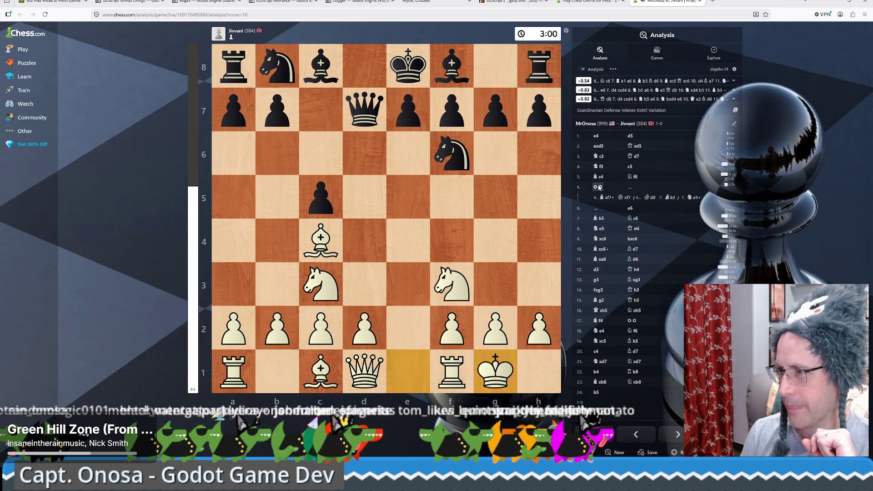
pyautogui.press('Left')
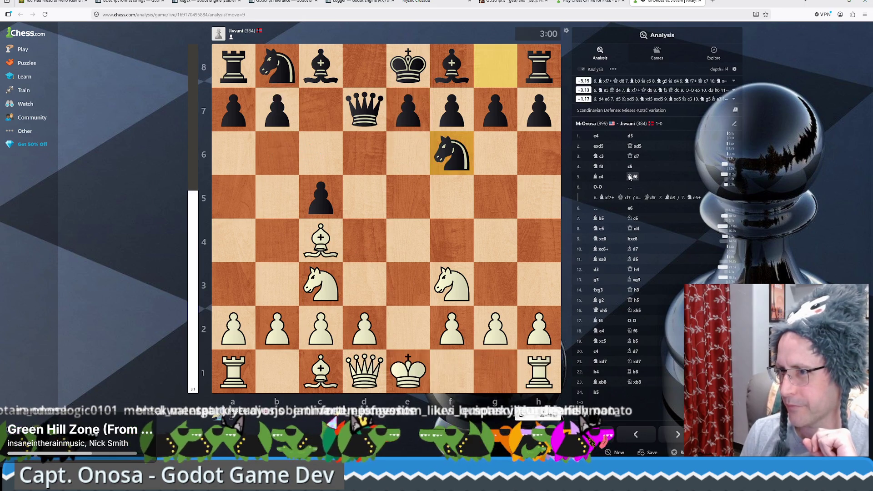
pyautogui.press('Right')
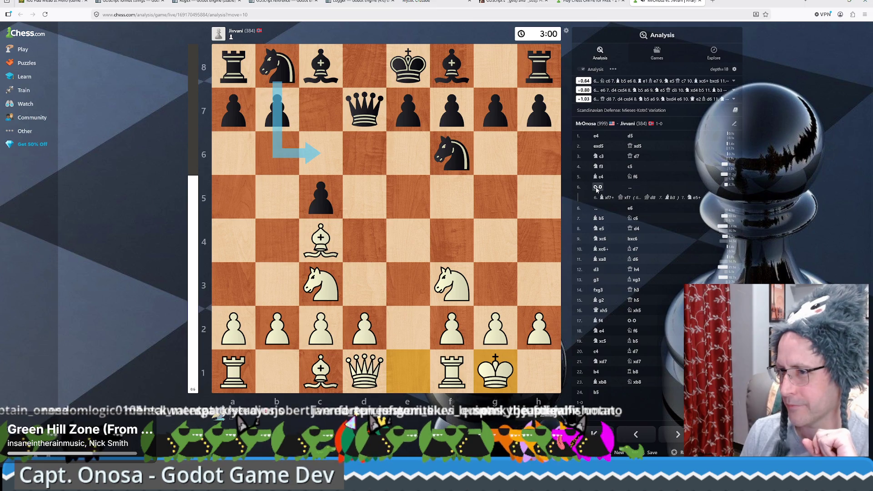
pyautogui.click(630, 176)
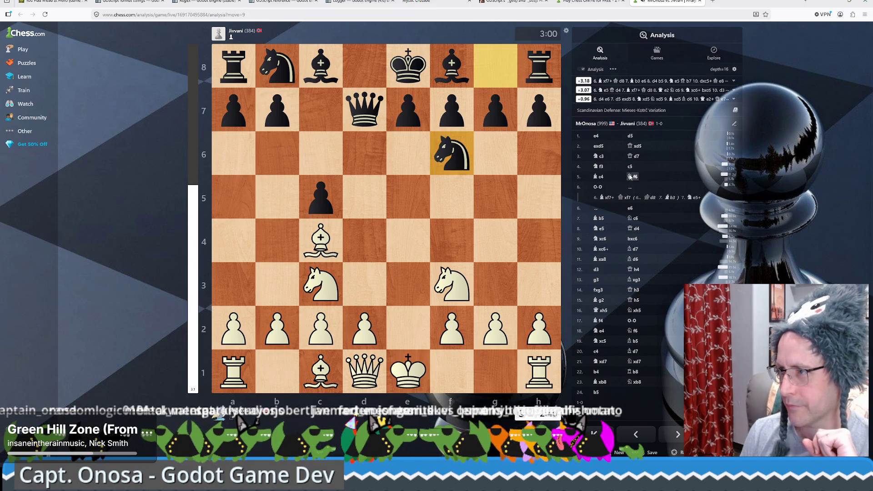
pyautogui.click(600, 177)
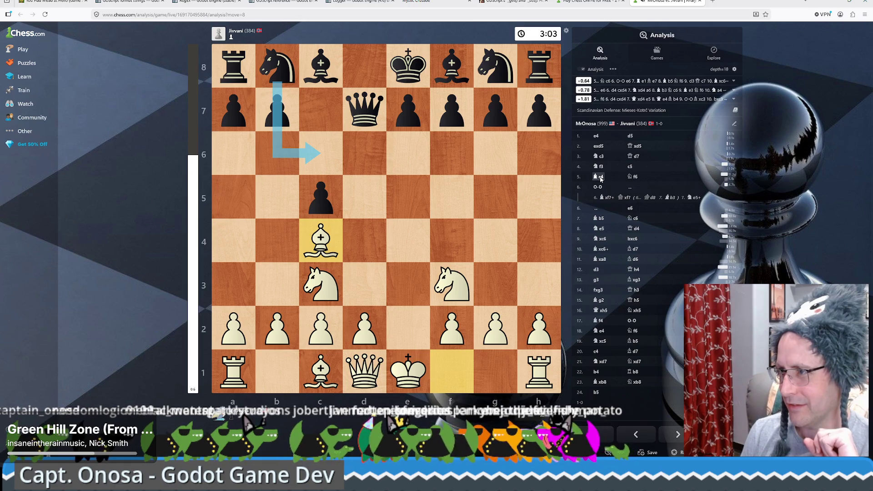
pyautogui.click(633, 177)
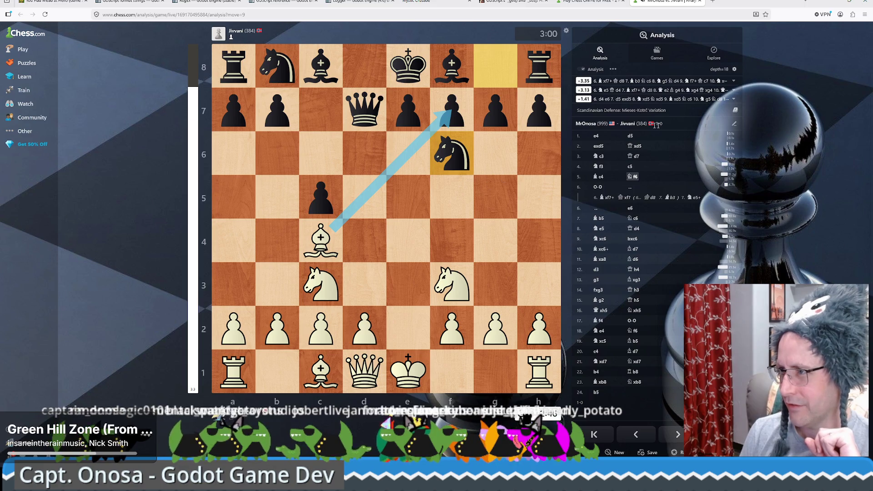
pyautogui.click(320, 237)
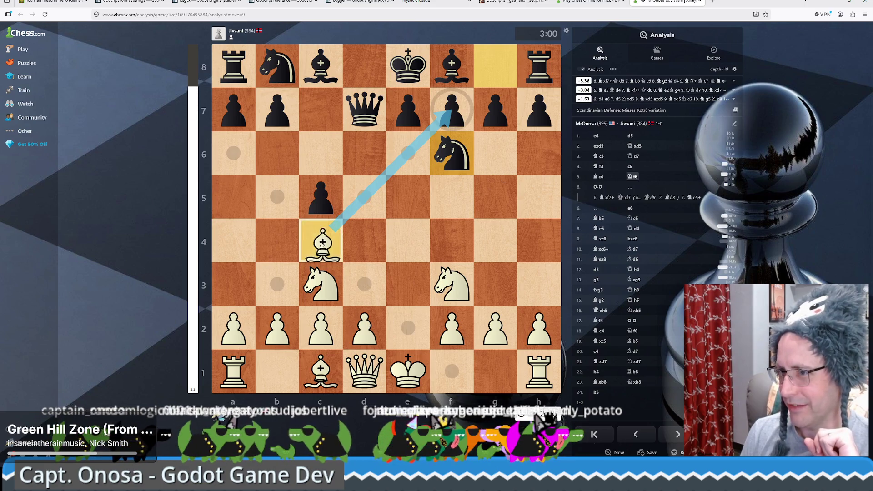
pyautogui.click(286, 202)
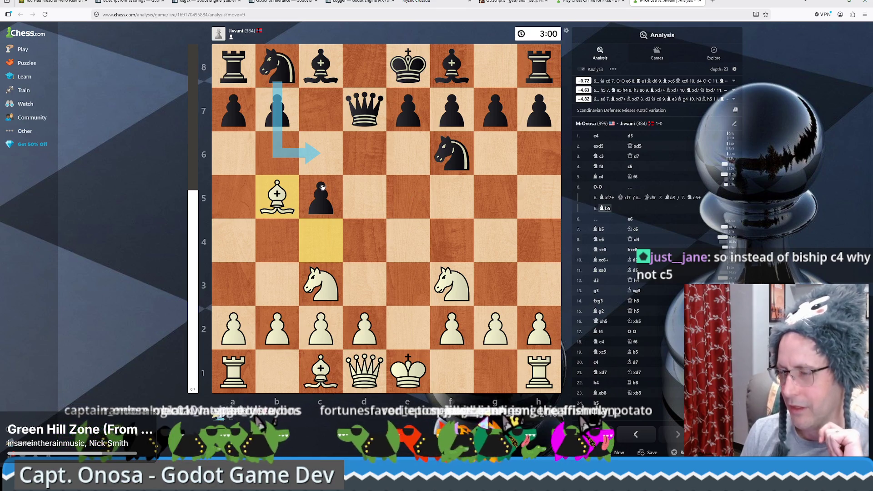
# Add 5.Bb5 after 4...c5, follow it to 7...Nc6, then close both chess tabs
pyautogui.press('Left')
pyautogui.press('Left')
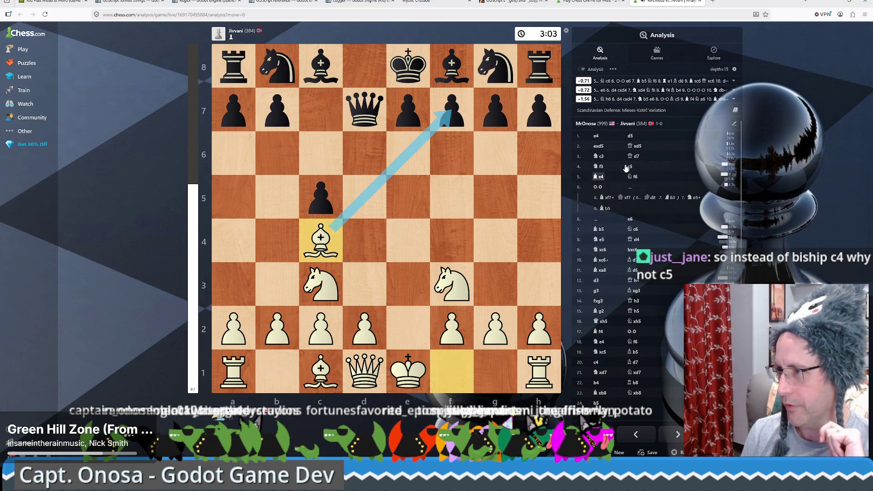
pyautogui.click(628, 167)
pyautogui.moveTo(451, 371)
pyautogui.mouseDown()
pyautogui.moveTo(281, 236)
pyautogui.moveTo(297, 202)
pyautogui.mouseUp()
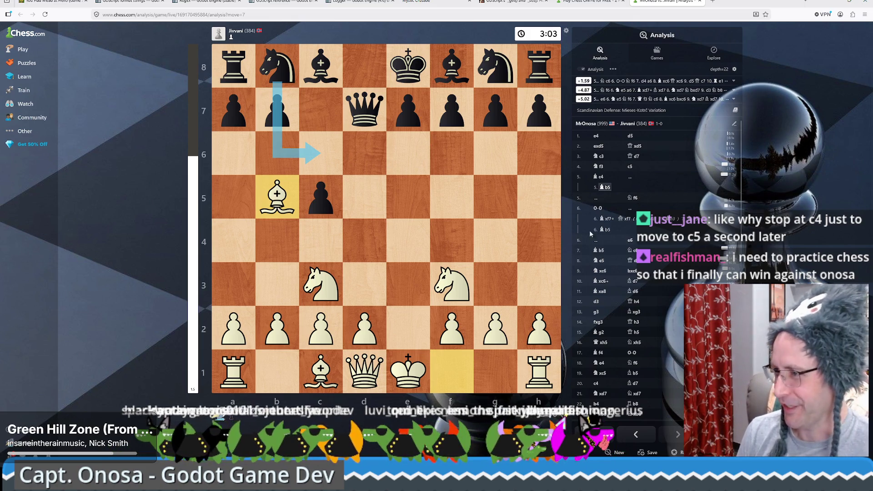
pyautogui.click(628, 251)
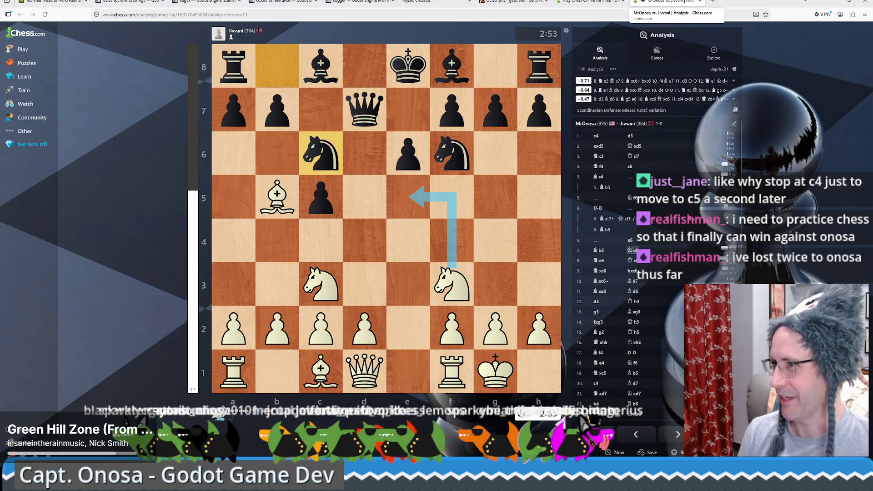
pyautogui.middleClick(664, 3)
pyautogui.middleClick(602, 3)
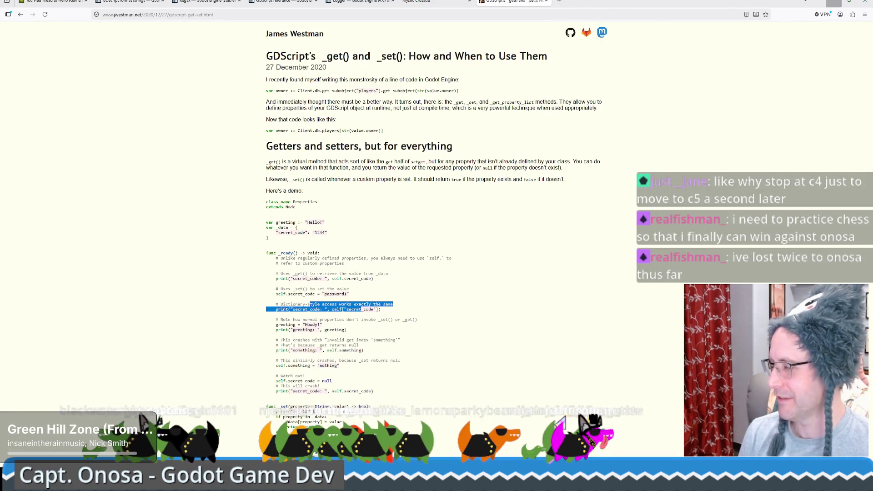
# Back in the editor, insert .audit_log after drone_component.drone on honey_extractor.gd line 210
pyautogui.click(833, 2)
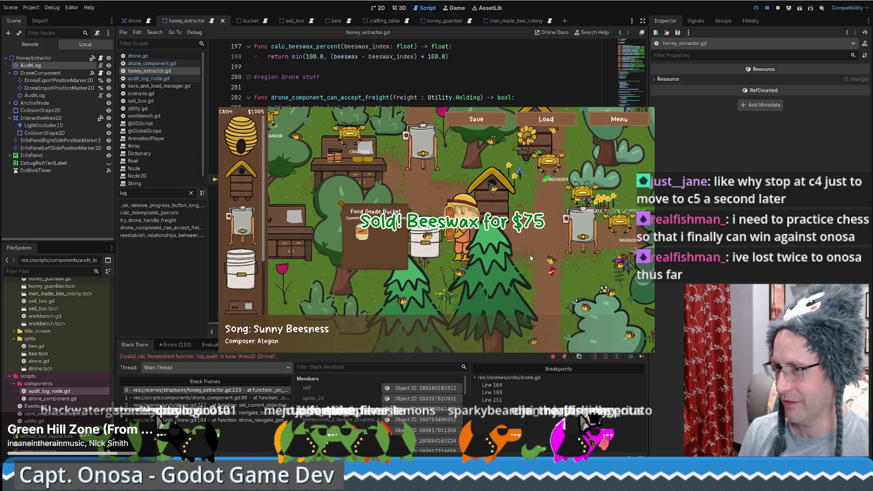
pyautogui.hotkey('alt', 'Tab')
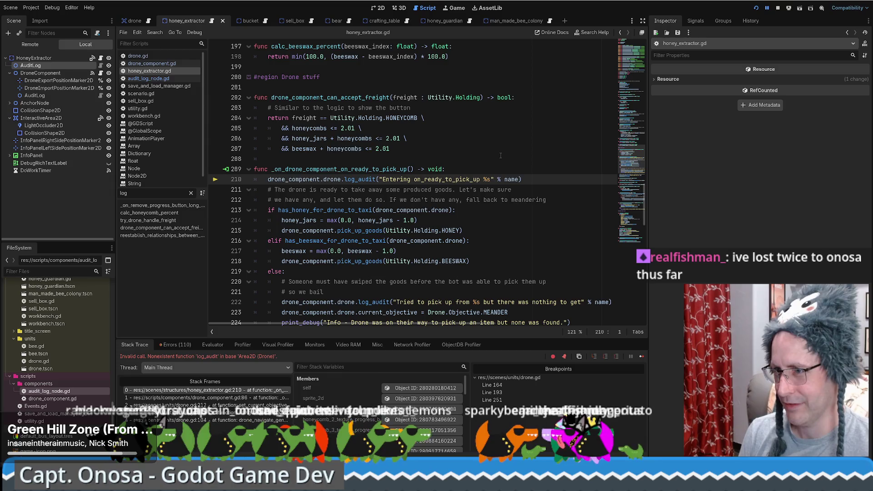
pyautogui.click(342, 179)
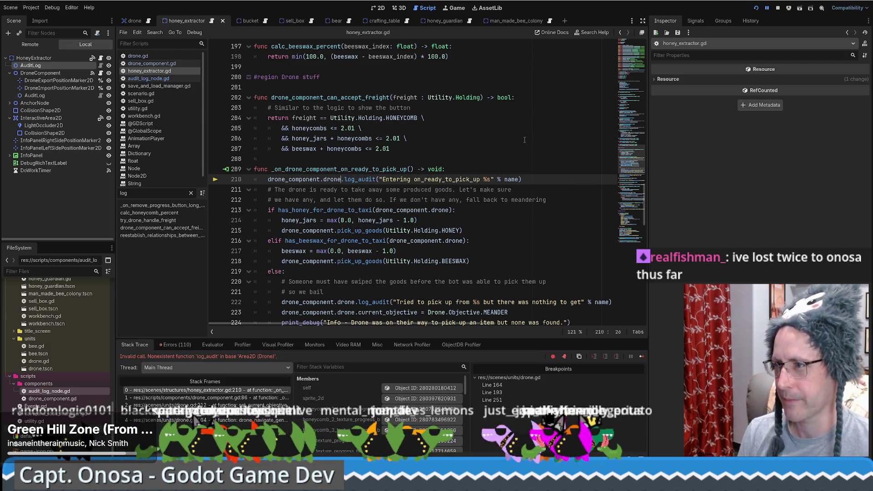
pyautogui.write('.')
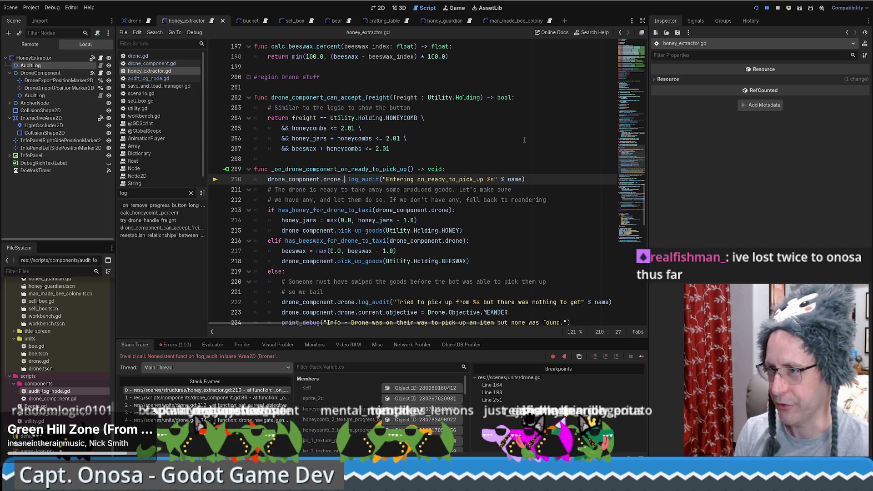
pyautogui.write('audit_log')
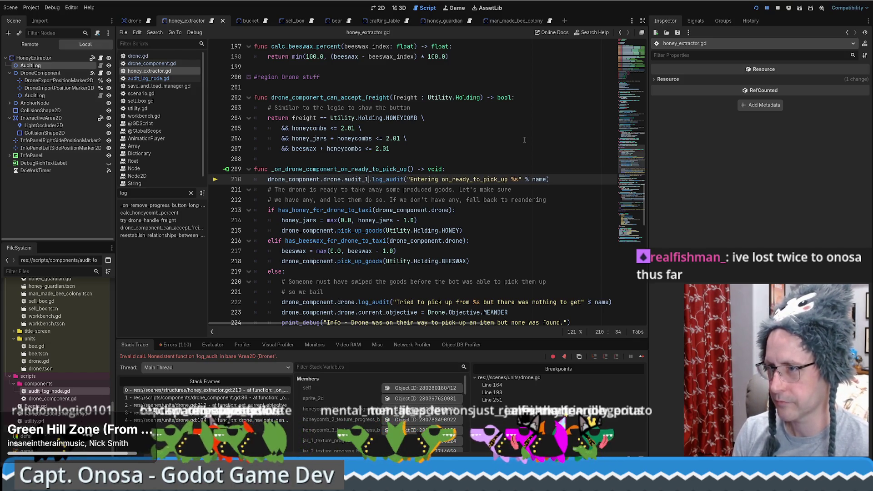
pyautogui.click(150, 23)
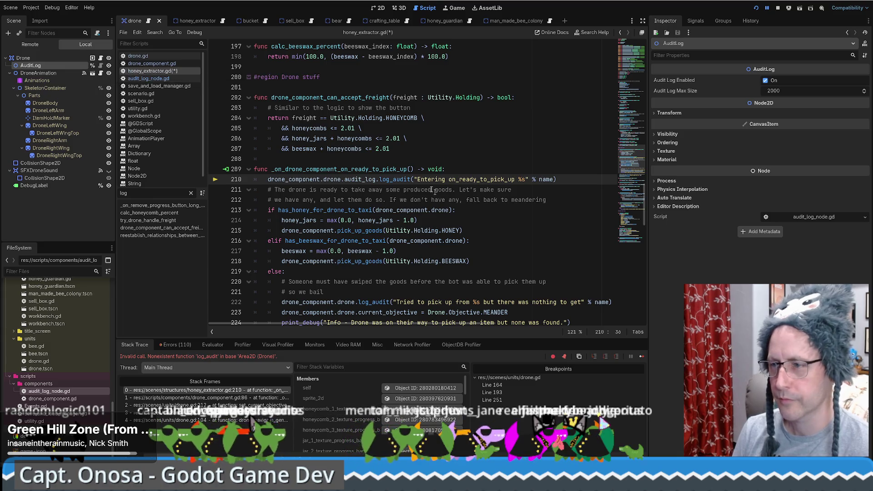
# Open drone.gd, check the audit_log declaration on line 14, and return to honey_extractor.gd
pyautogui.click(101, 58)
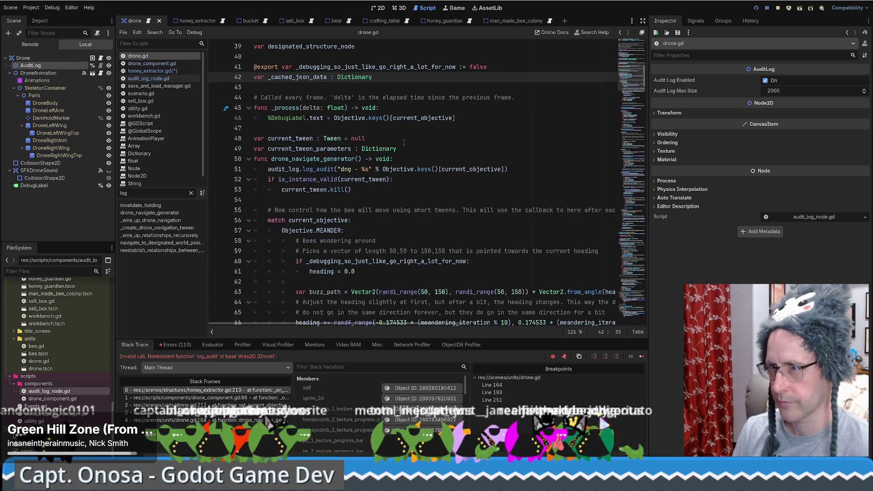
pyautogui.scroll(4, 358, 133)
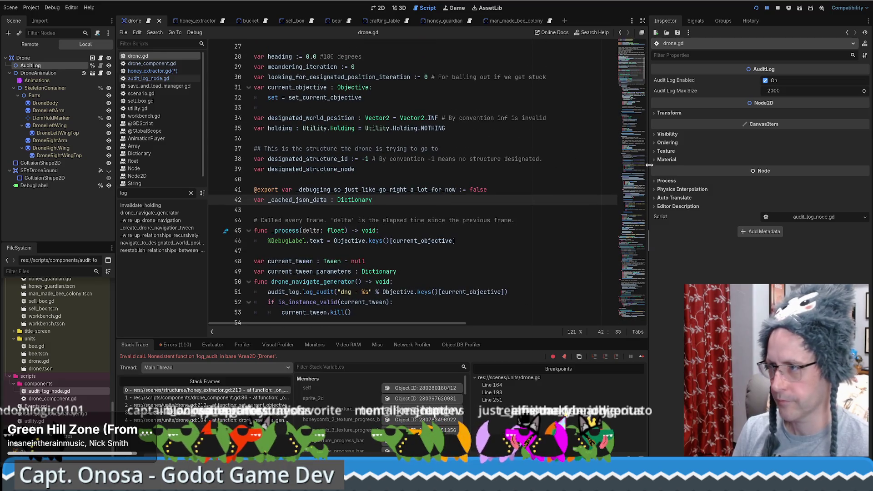
pyautogui.scroll(9, 632, 163)
pyautogui.scroll(-3, 448, 160)
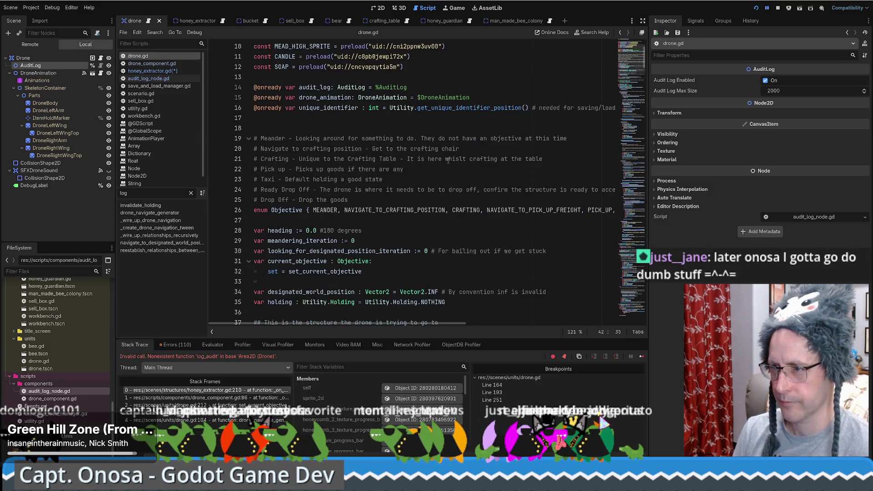
pyautogui.scroll(3, 448, 160)
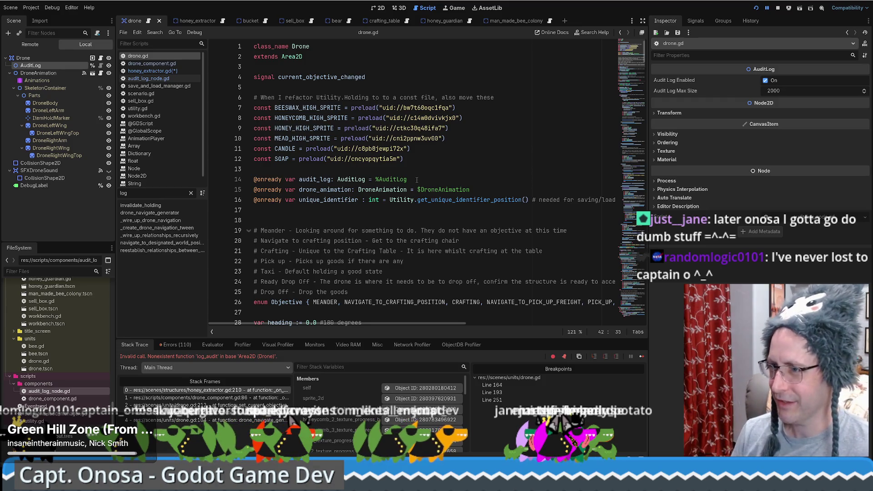
pyautogui.click(319, 181)
pyautogui.hotkey('alt', 'Left')
pyautogui.hotkey('alt', 'Left')
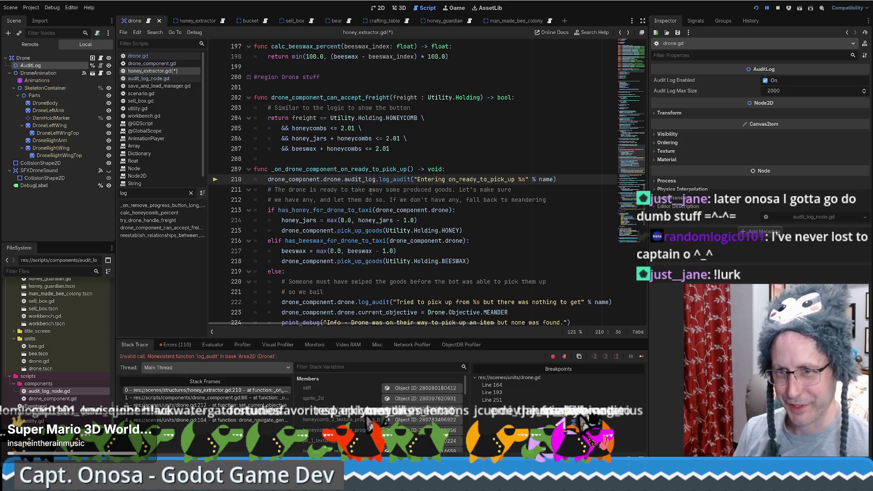
pyautogui.scroll(-3, 408, 201)
pyautogui.scroll(4, 436, 196)
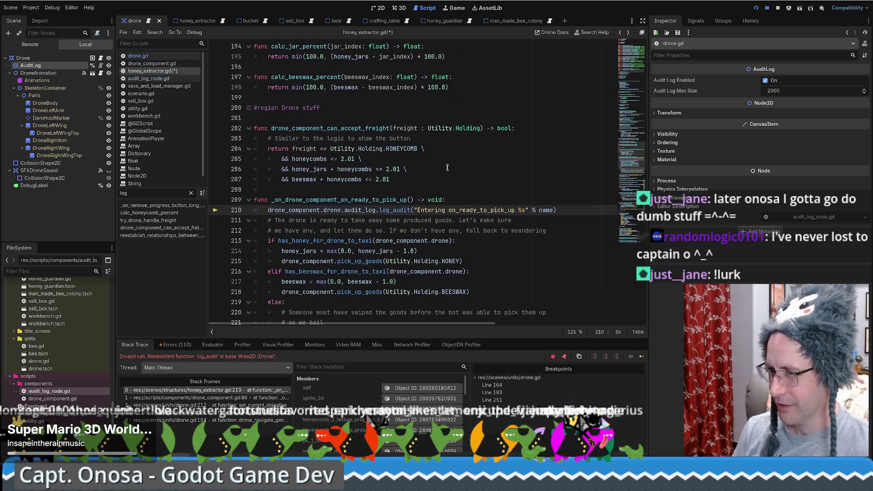
pyautogui.click(468, 187)
pyautogui.scroll(-2, 468, 187)
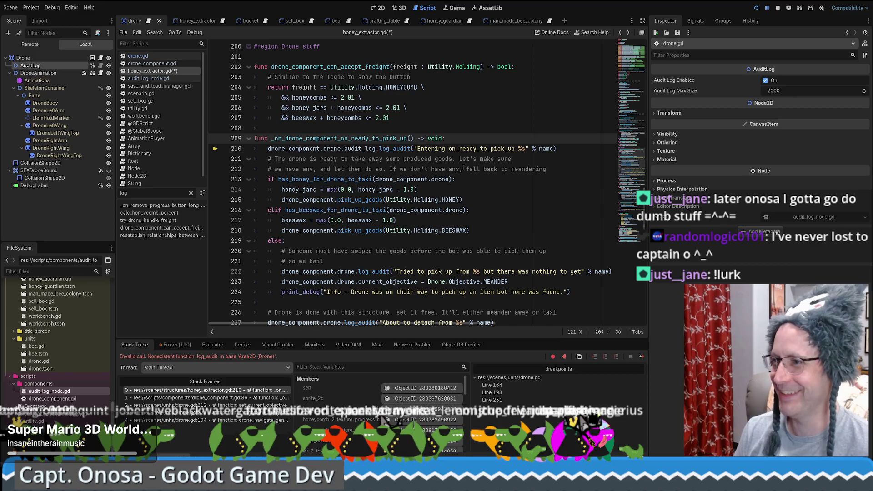
pyautogui.scroll(-2, 461, 170)
pyautogui.scroll(2, 450, 155)
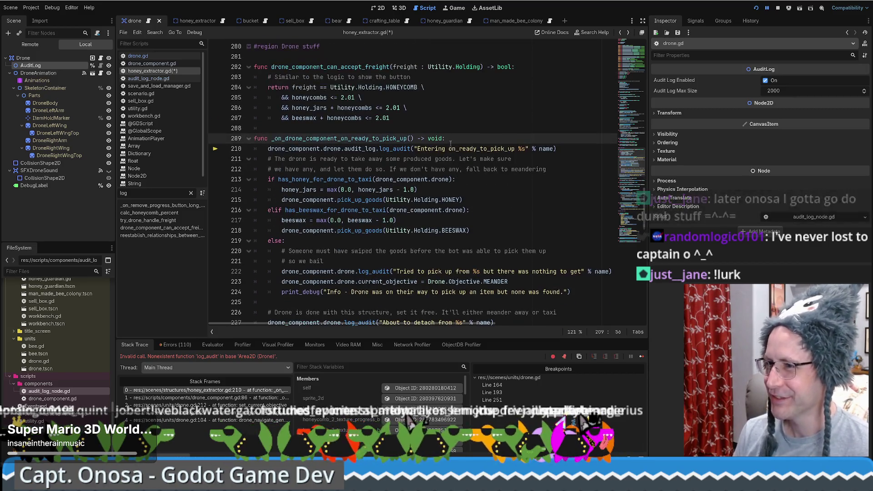
pyautogui.click(442, 138)
pyautogui.click(562, 149)
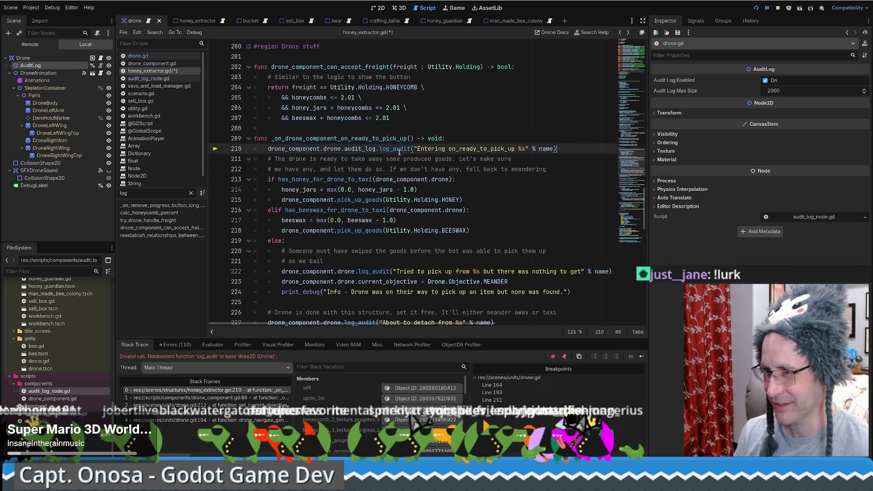
pyautogui.doubleClick(359, 149)
pyautogui.click(561, 150)
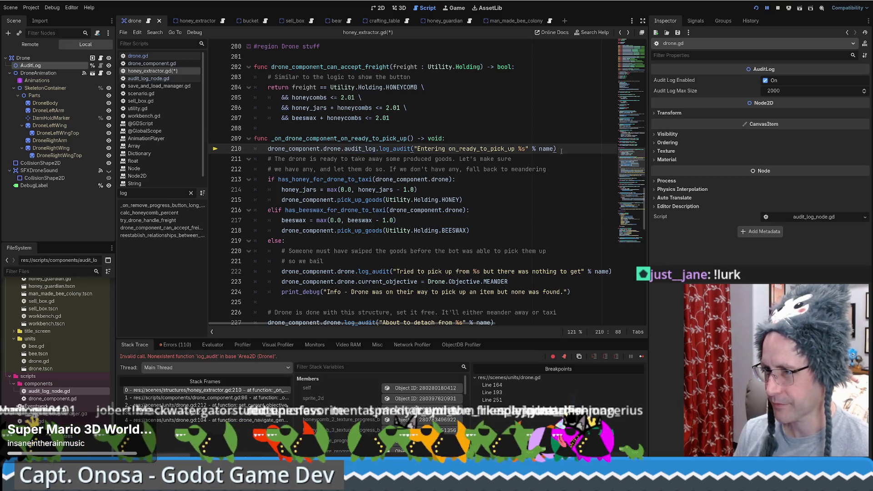
pyautogui.click(356, 150)
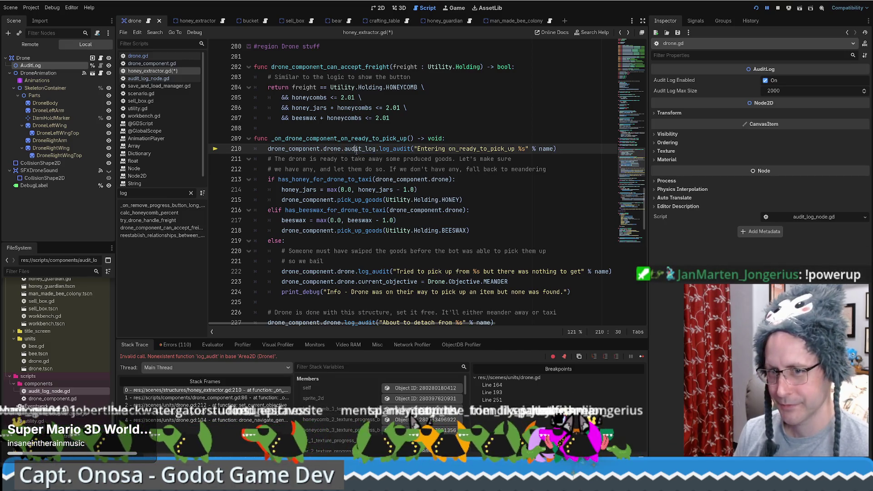
pyautogui.click(477, 141)
pyautogui.click(569, 148)
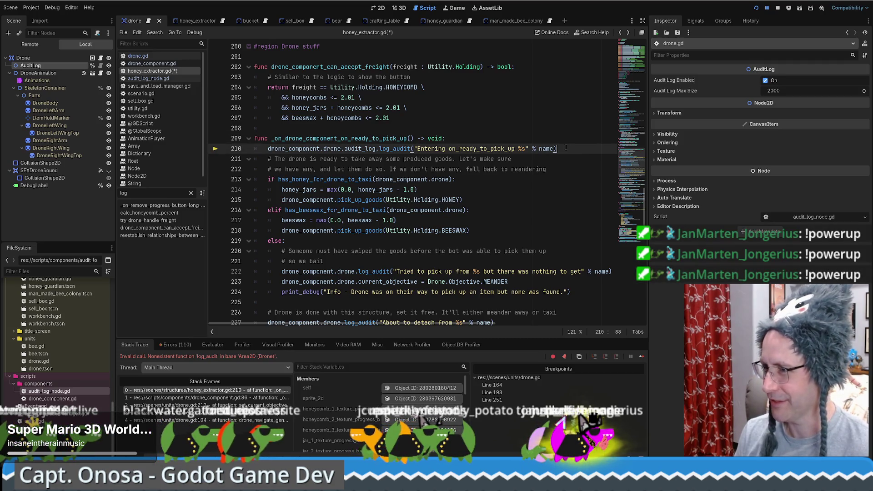
pyautogui.click(560, 143)
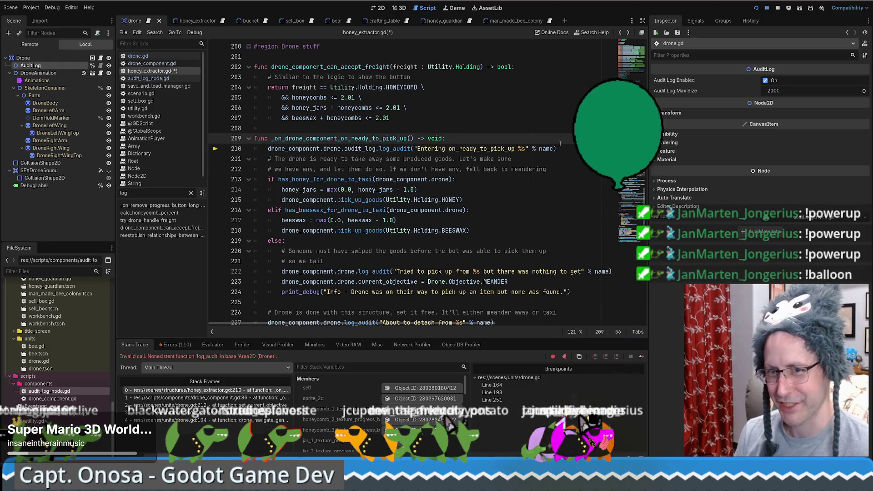
pyautogui.click(344, 149)
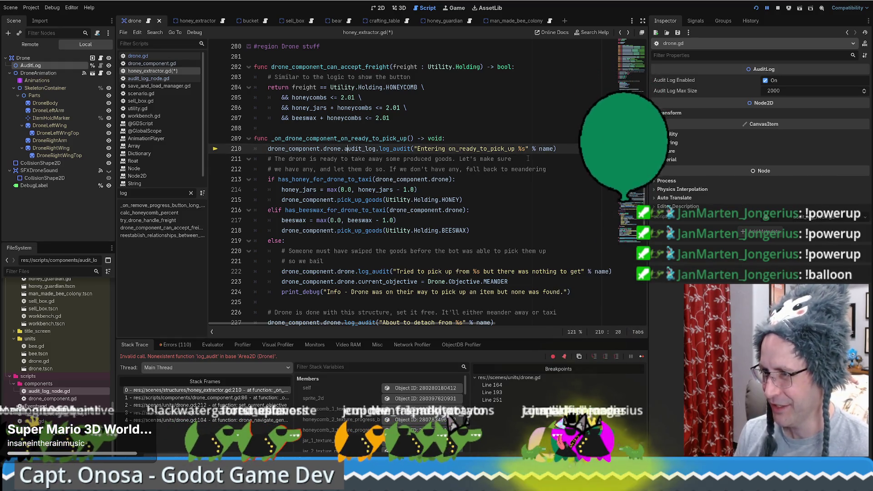
pyautogui.press('Right')
pyautogui.press('Right')
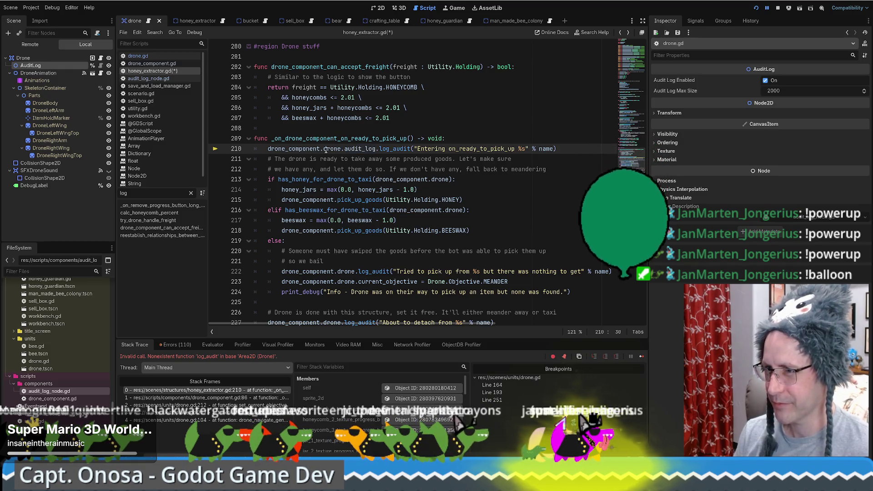
# Search the whole project for 'drone.log_' calls
pyautogui.doubleClick(363, 149)
pyautogui.hotkey('ctrl', 'shift', 'f')
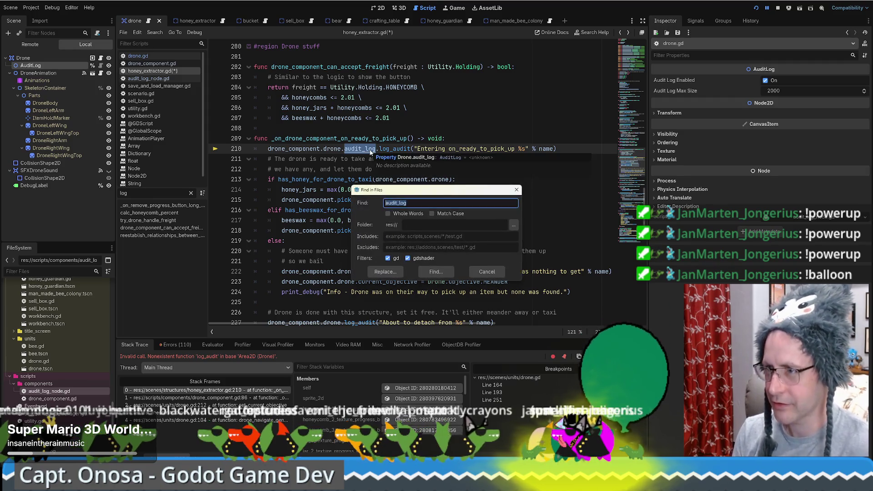
pyautogui.write('drone.log')
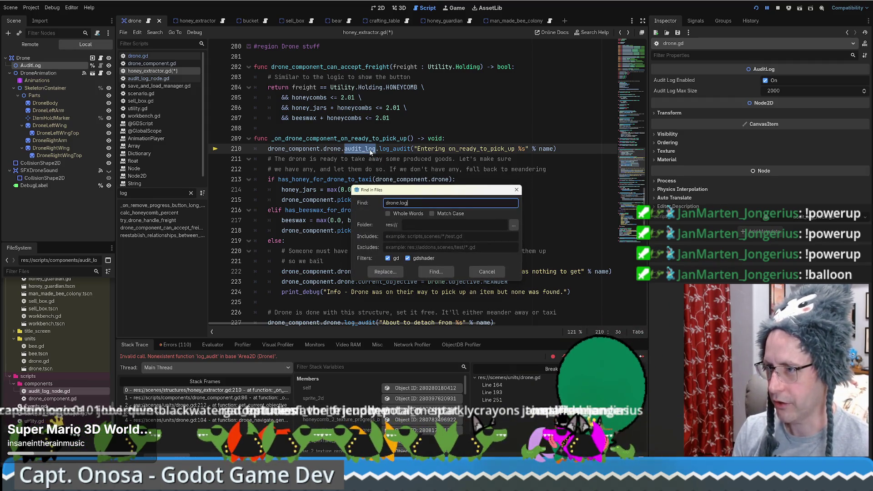
pyautogui.write('_')
pyautogui.press('Return')
pyautogui.click(227, 360)
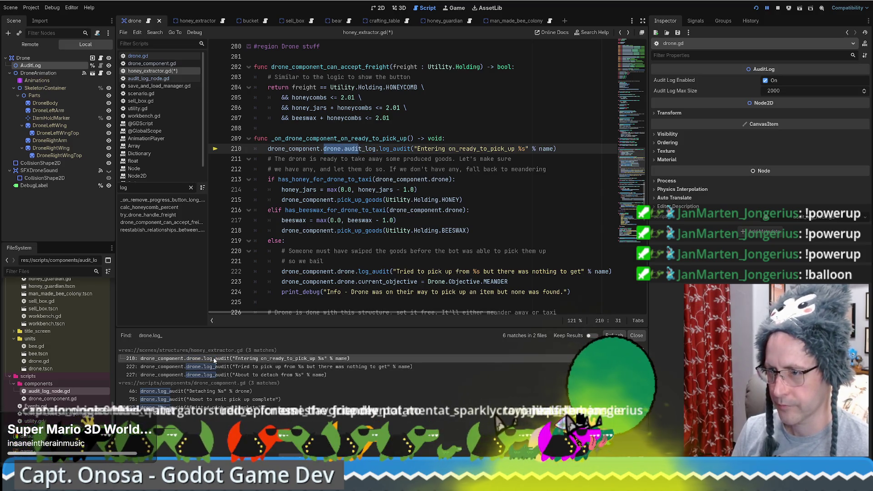
# Insert .audit_log after drone on honey_extractor.gd lines 222 and 227
pyautogui.click(213, 366)
pyautogui.click(355, 272)
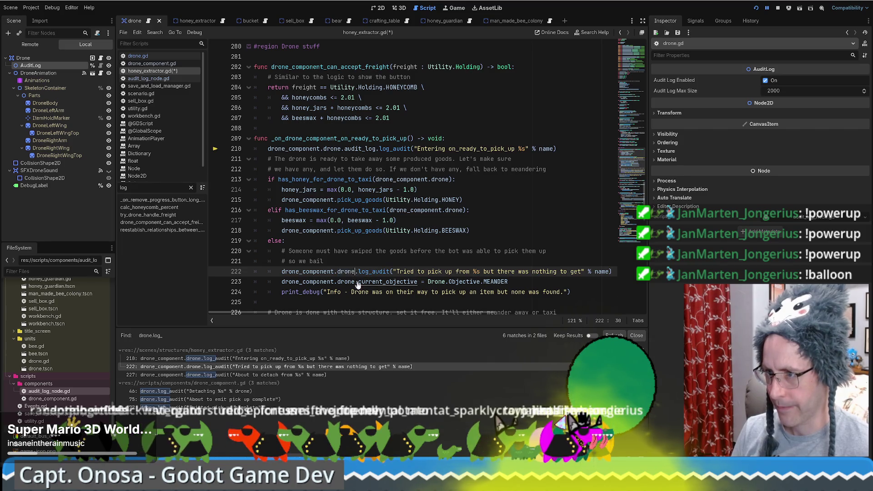
pyautogui.write('.audit_log')
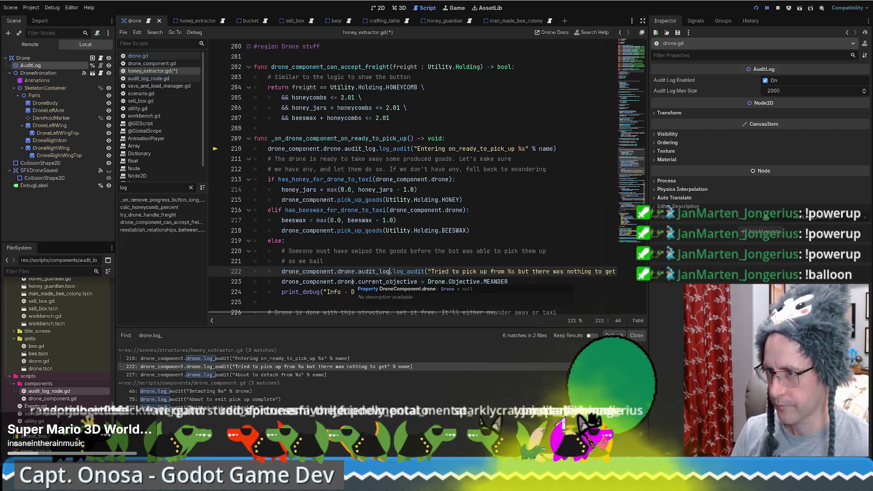
pyautogui.click(219, 374)
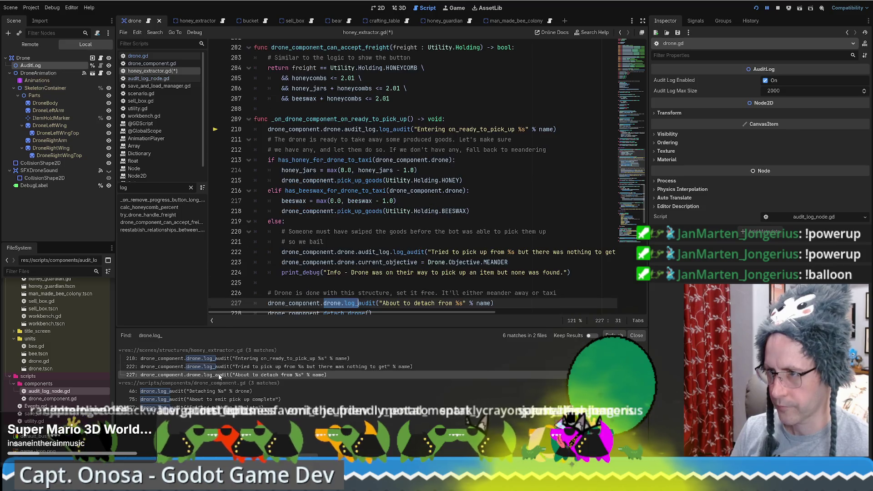
pyautogui.click(222, 367)
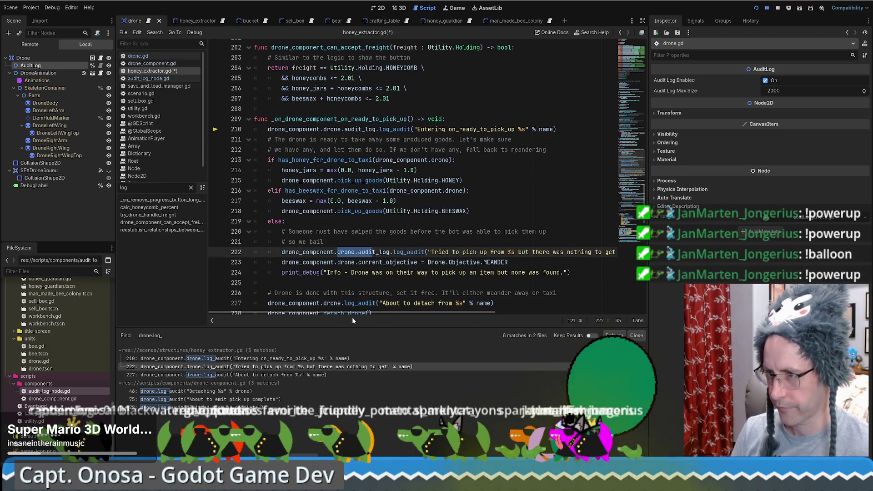
pyautogui.click(344, 303)
pyautogui.write('.audit_log')
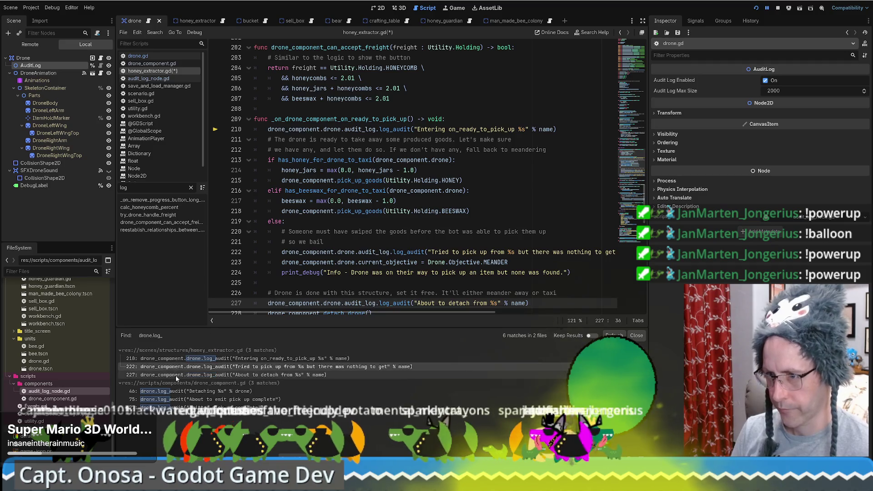
# Insert .audit_log after drone on drone_component.gd lines 75 and 77
pyautogui.click(196, 391)
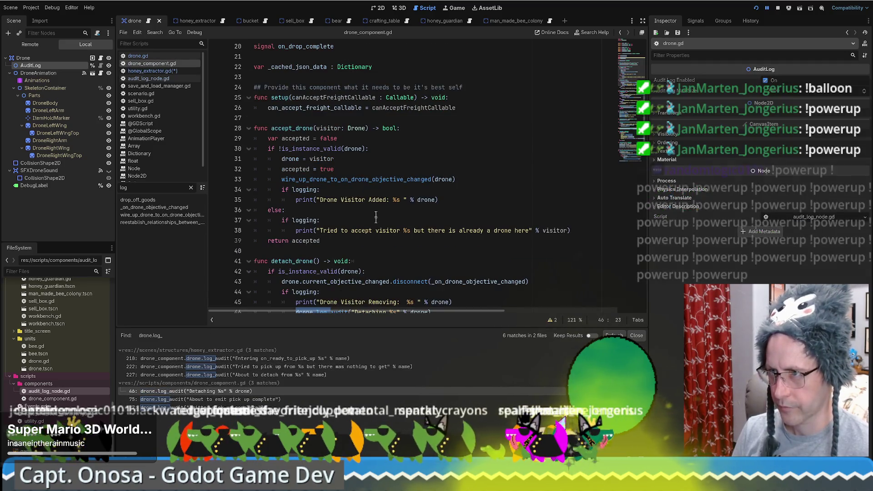
pyautogui.click(348, 158)
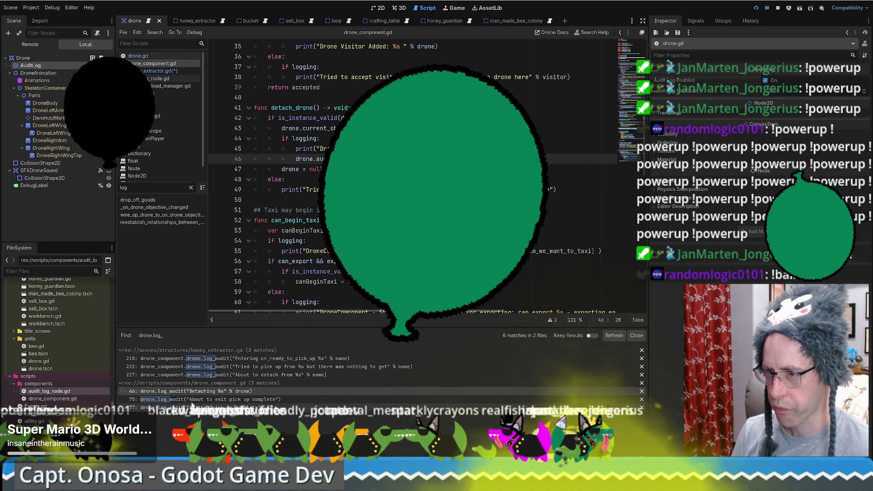
pyautogui.click(195, 399)
pyautogui.click(286, 302)
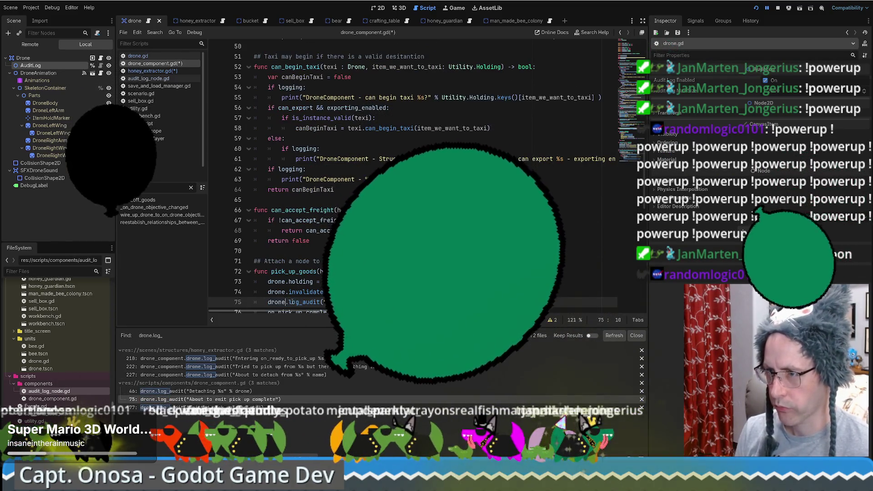
pyautogui.write('.audit_log')
pyautogui.scroll(-4, 273, 273)
pyautogui.click(285, 200)
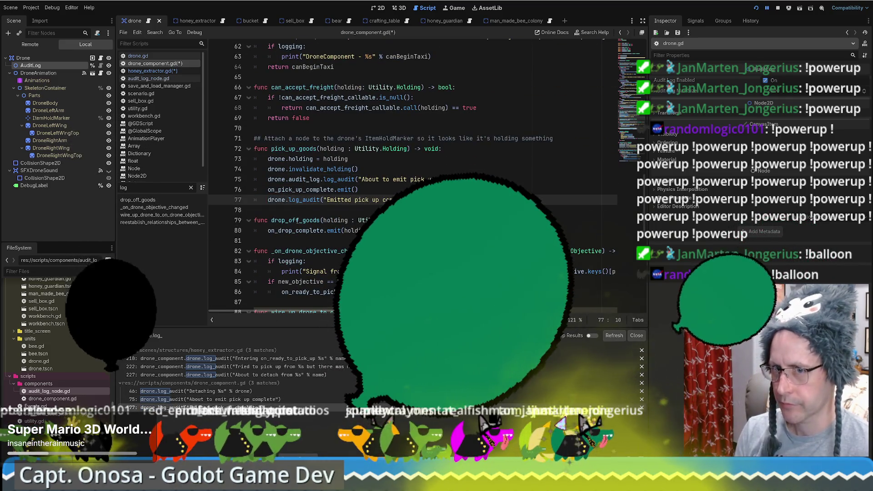
pyautogui.write('.audit_log')
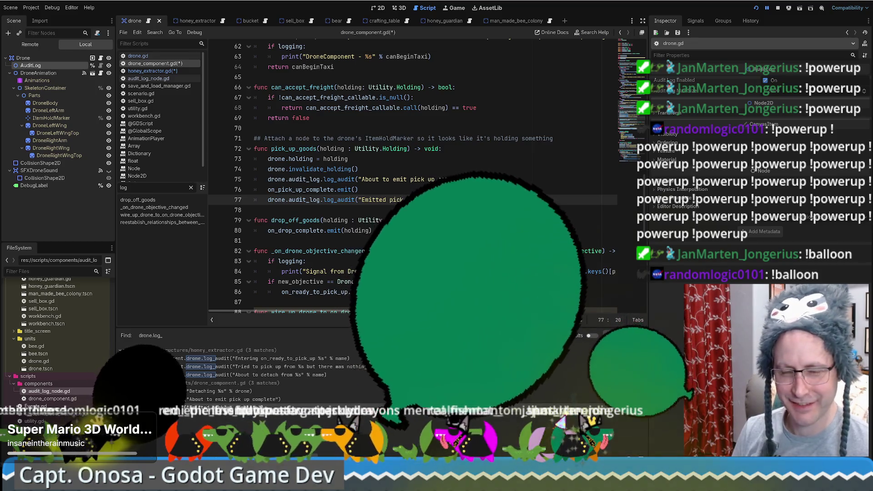
# Recheck each updated call in honey_extractor.gd and drone_component.gd from the search results
pyautogui.scroll(1, 318, 177)
pyautogui.scroll(-1, 318, 177)
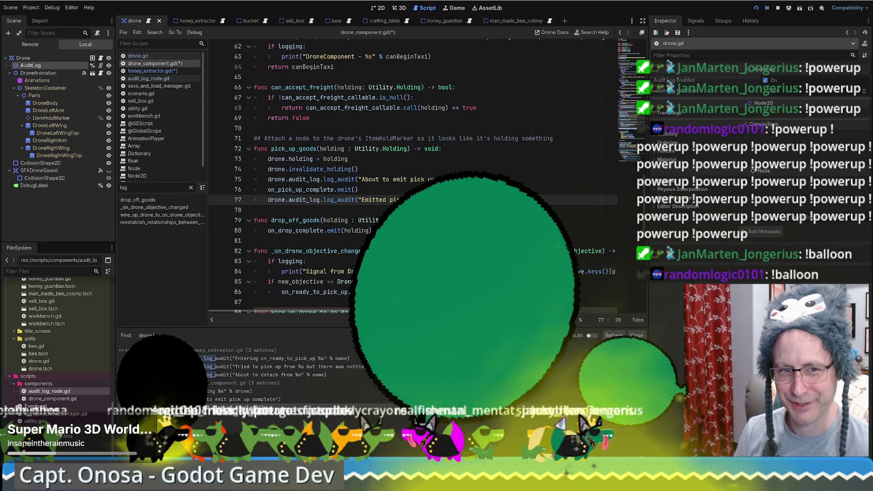
pyautogui.scroll(-3, 318, 177)
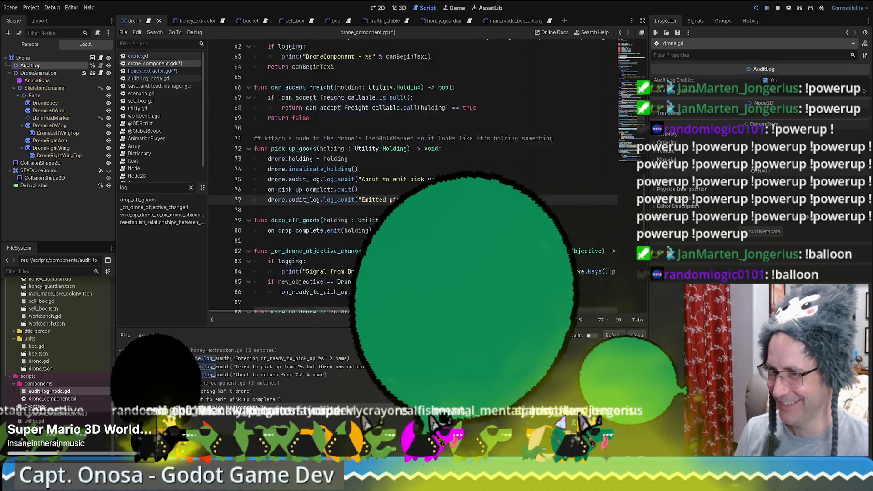
pyautogui.click(241, 359)
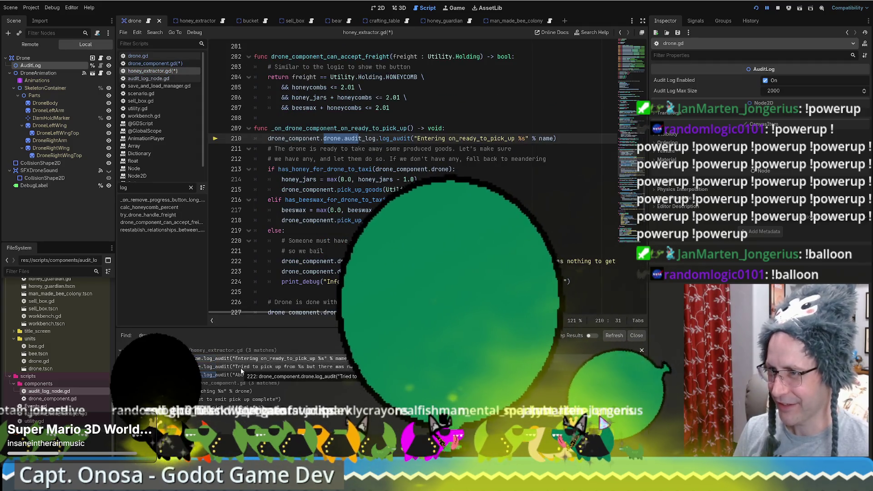
pyautogui.click(242, 374)
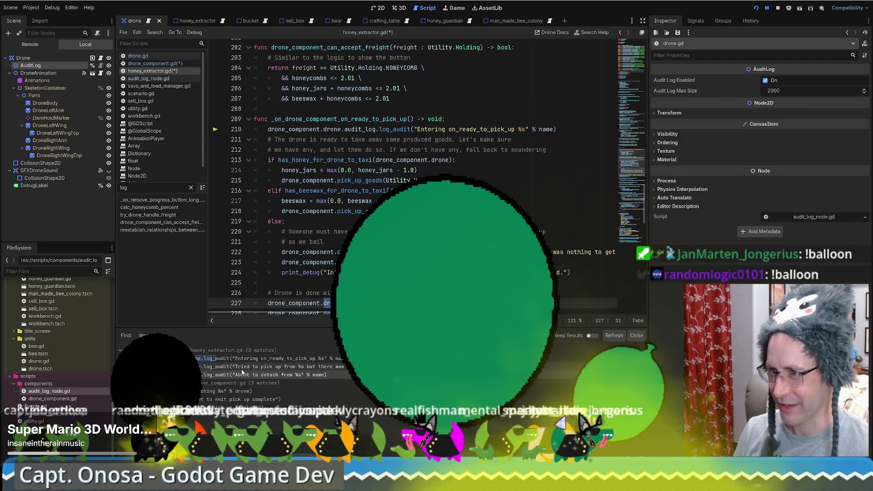
pyautogui.click(232, 391)
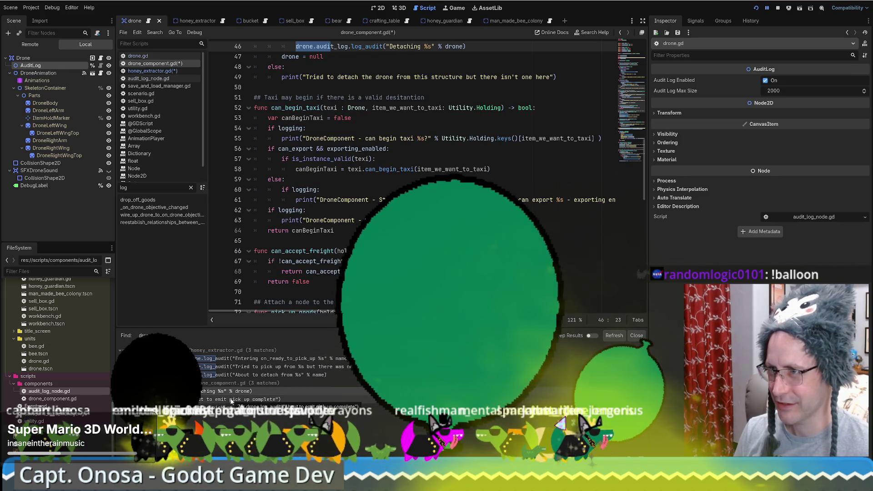
pyautogui.click(232, 399)
pyautogui.click(232, 407)
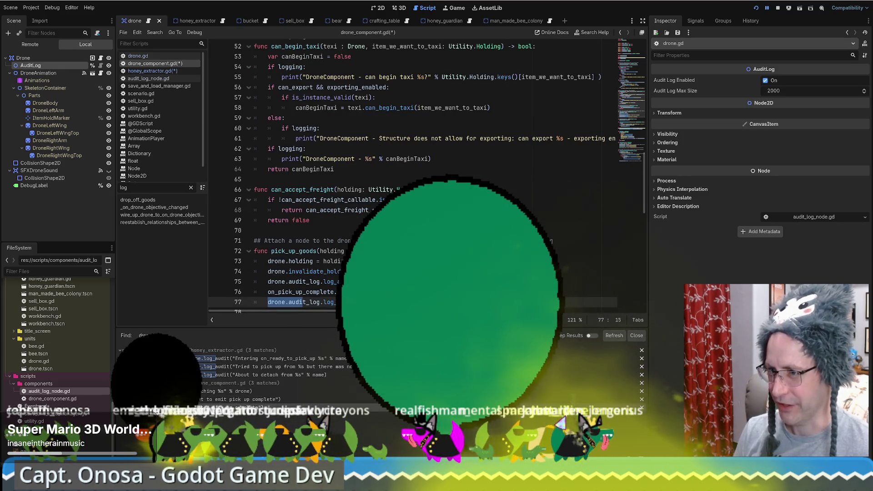
# Review the edited script, then run the game with F5 and load the saved game
pyautogui.click(448, 168)
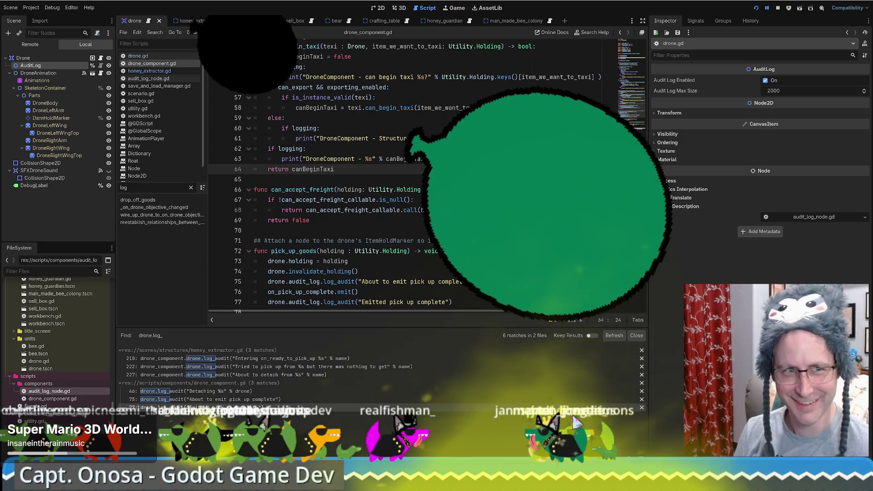
pyautogui.scroll(1, 446, 189)
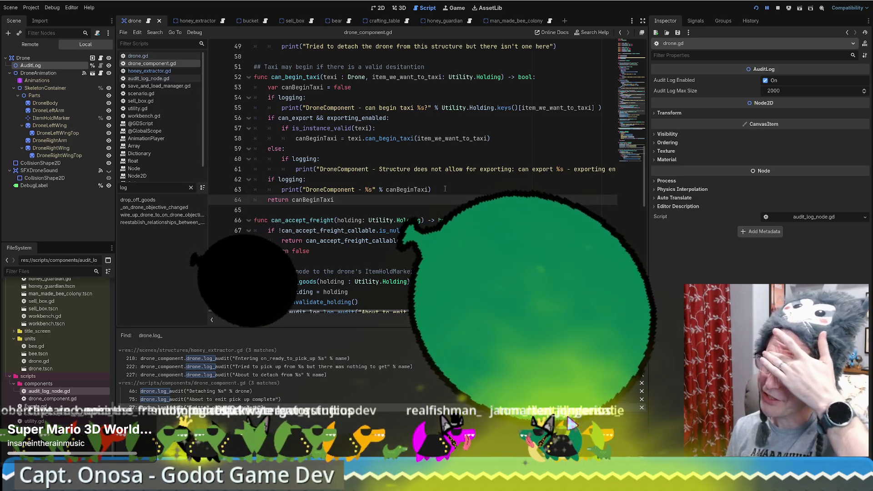
pyautogui.scroll(4, 452, 188)
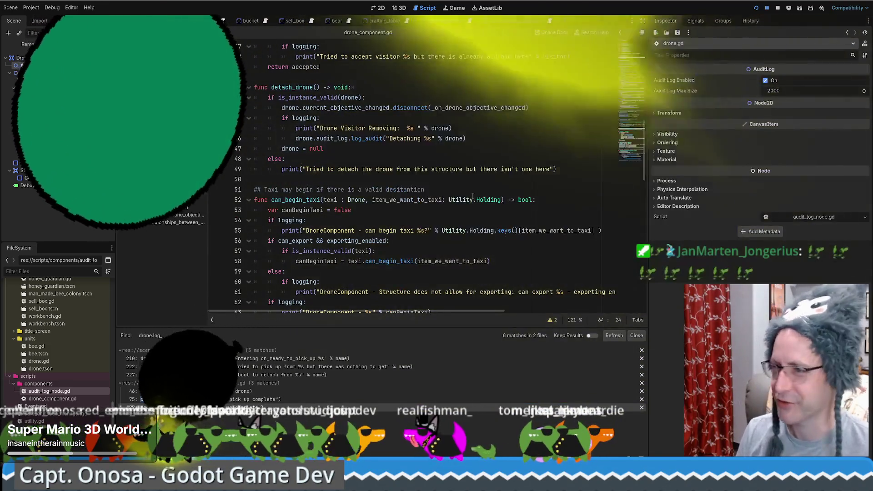
pyautogui.scroll(-9, 452, 190)
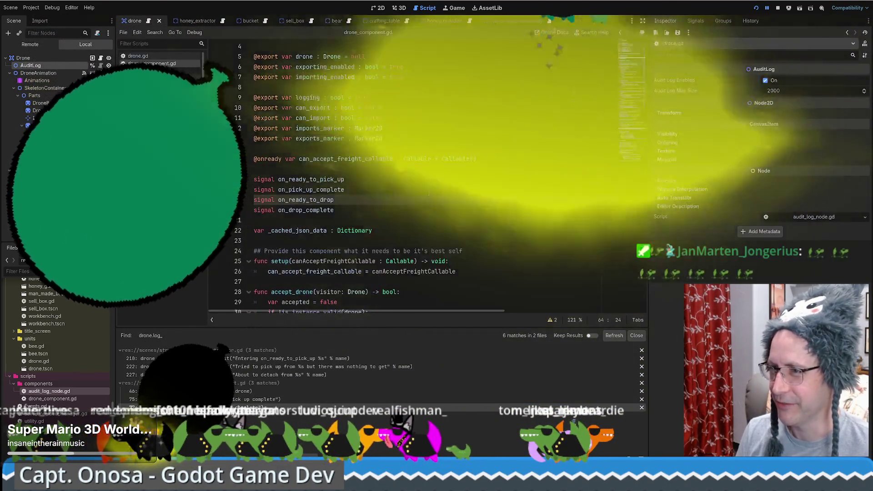
pyautogui.scroll(-8, 429, 188)
pyautogui.scroll(8, 425, 199)
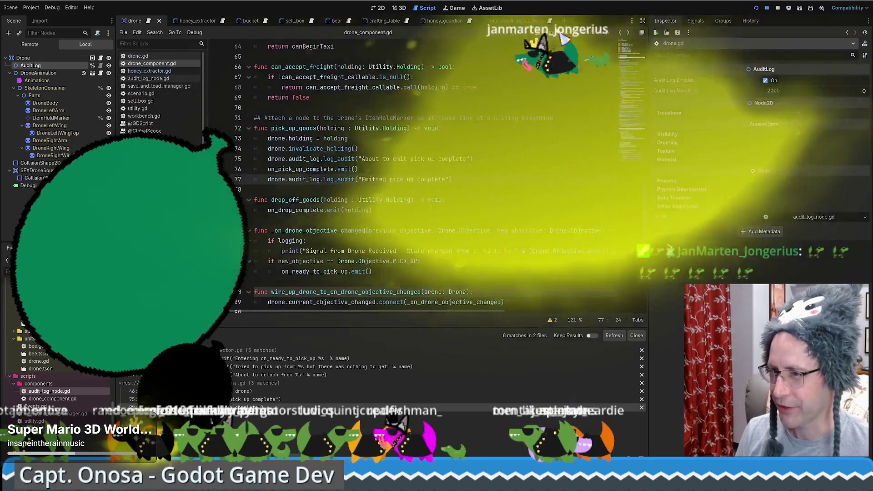
pyautogui.scroll(4, 531, 99)
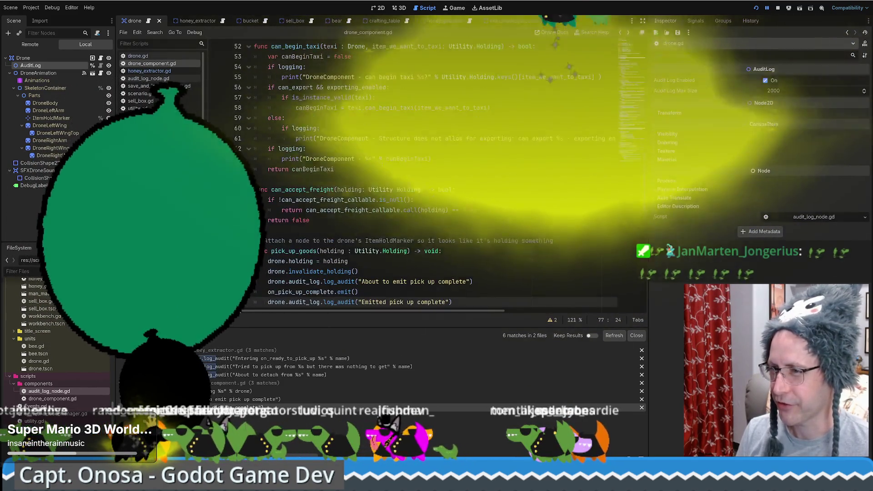
pyautogui.press('F5')
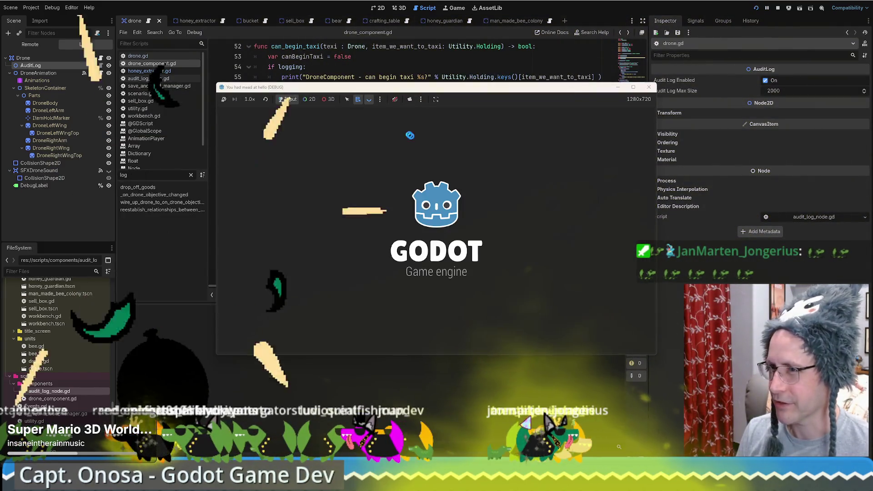
pyautogui.click(500, 213)
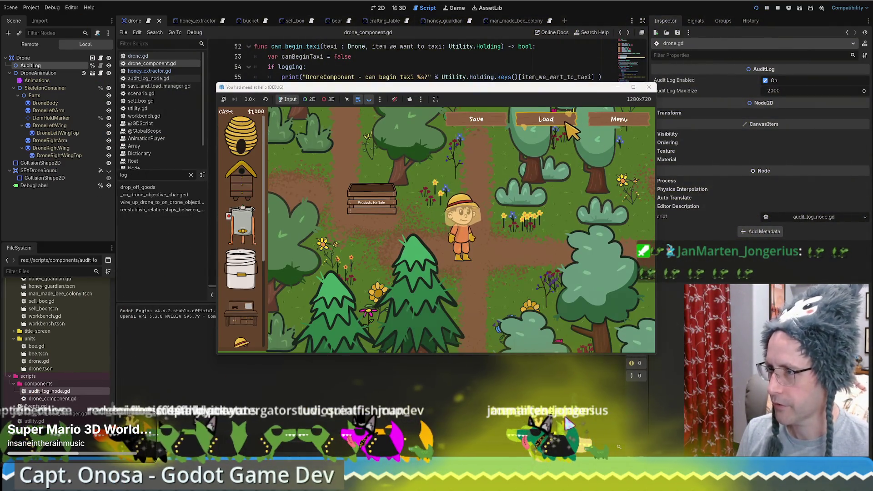
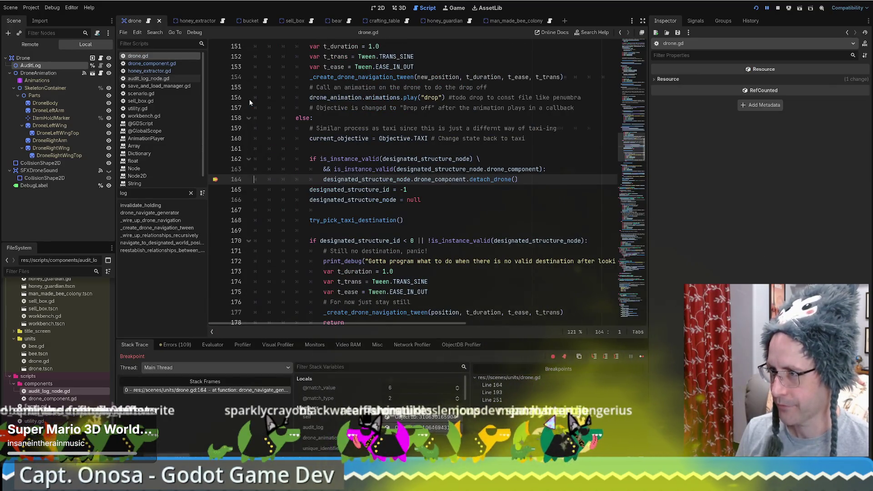
# Expand the drone's 288-entry Audit Log and its entries 0 and 1 in the remote inspector
pyautogui.click(433, 416)
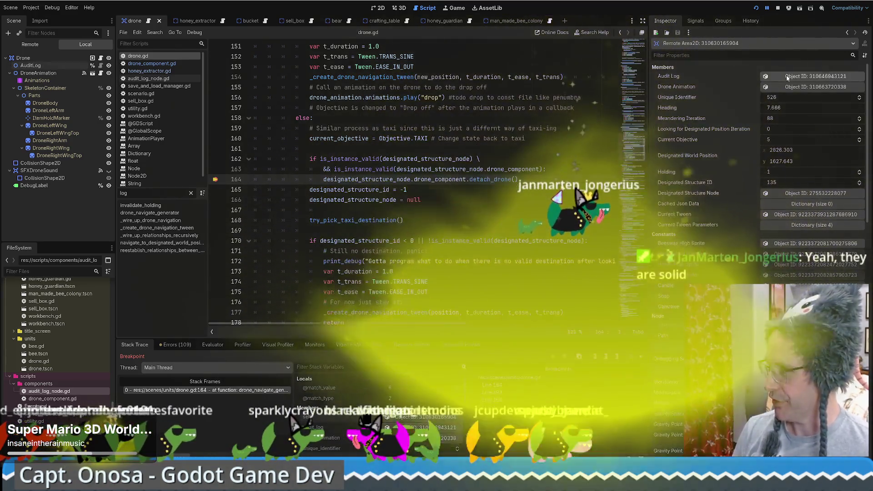
pyautogui.click(787, 77)
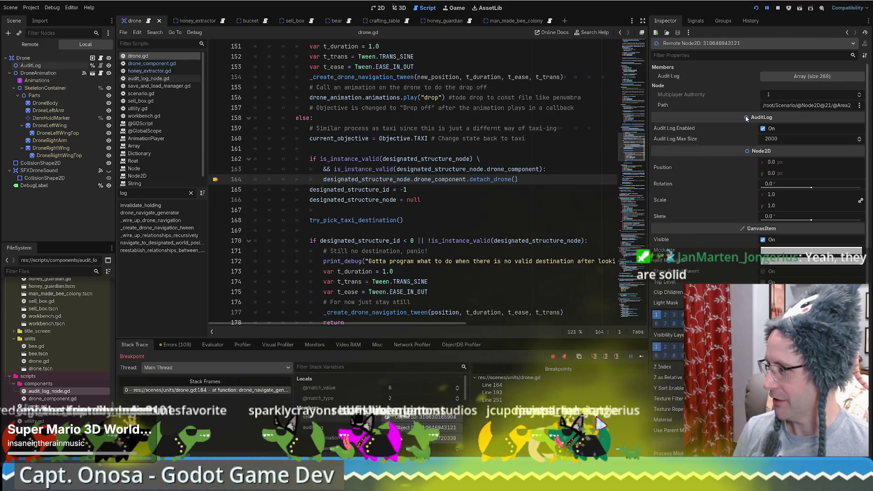
pyautogui.click(816, 77)
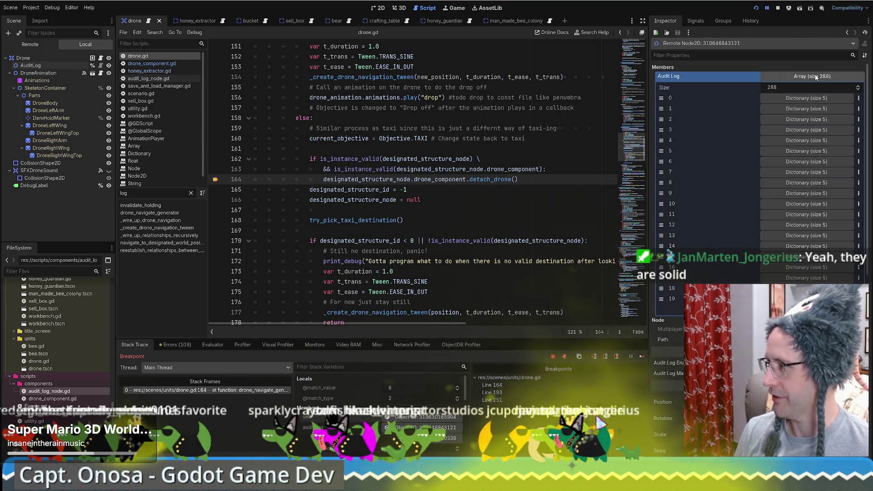
pyautogui.click(805, 101)
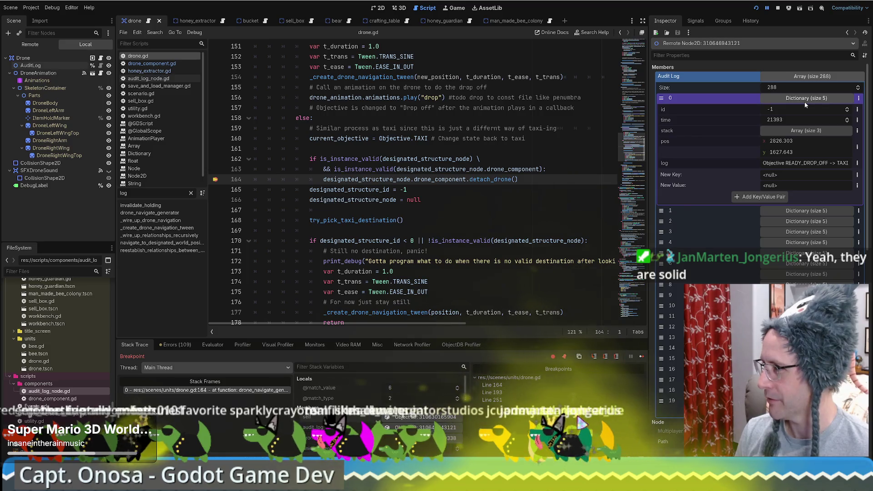
pyautogui.click(796, 210)
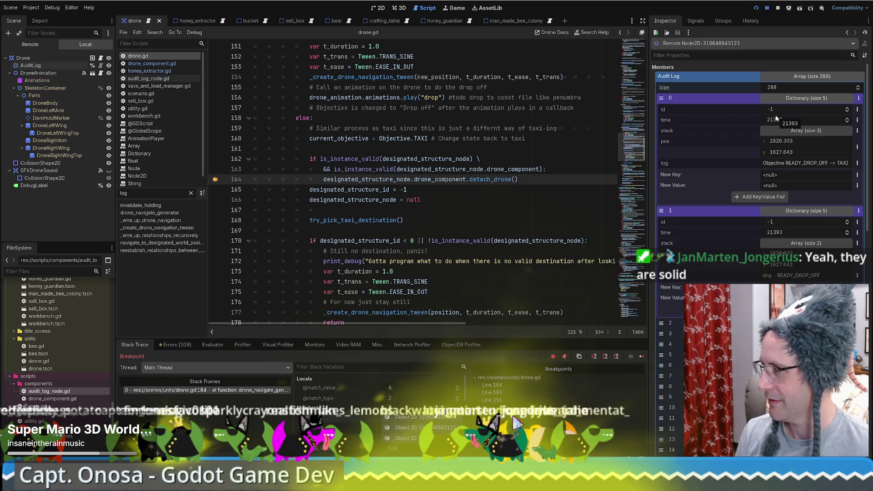
pyautogui.moveTo(632, 150); pyautogui.dragTo(636, 59)
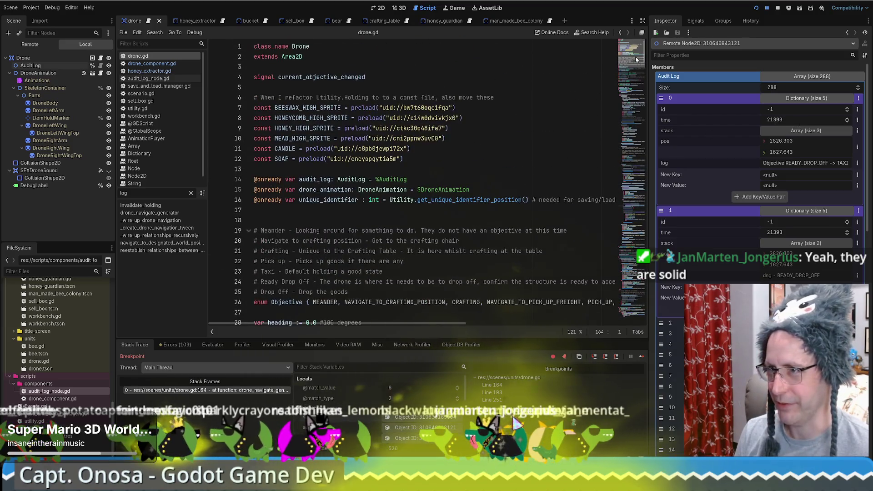
# Select unique_identifier on drone.gd line 16, then open the AuditLog node's audit_log_node.gd script
pyautogui.doubleClick(317, 201)
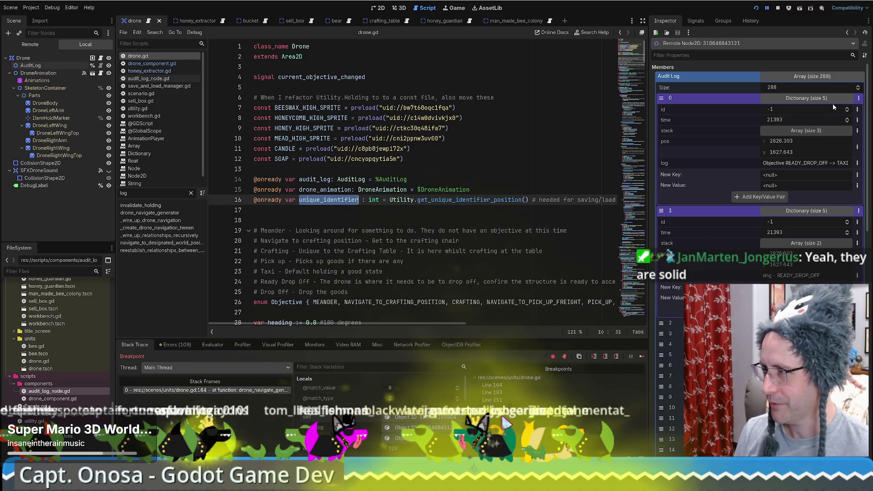
pyautogui.scroll(-15, 435, 283)
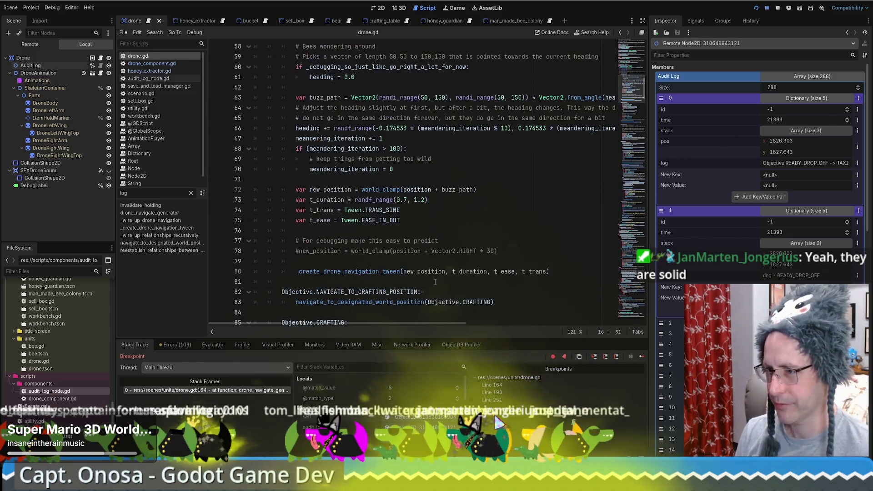
pyautogui.click(102, 66)
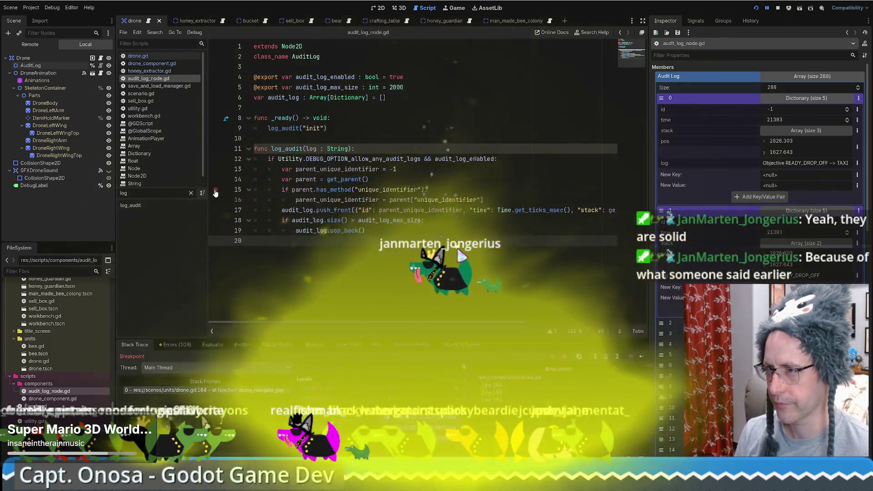
# Breakpoint line 15 of audit_log_node.gd and restore its has_method call via autocomplete
pyautogui.click(215, 190)
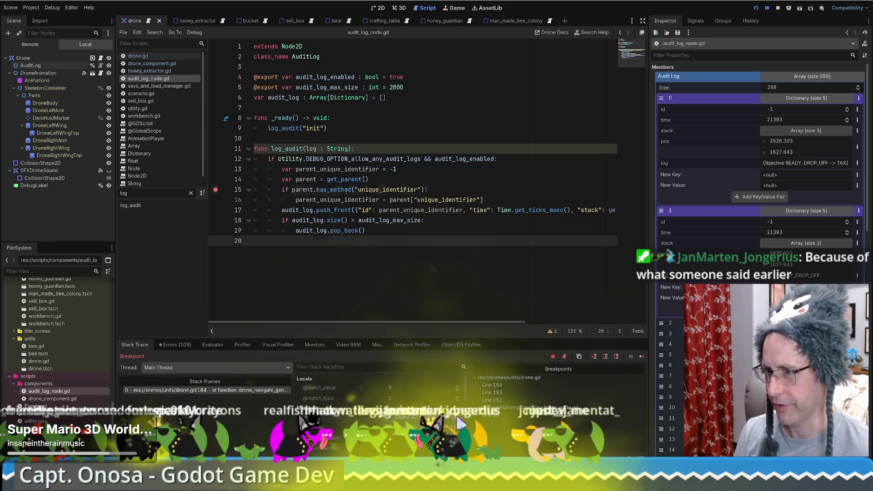
pyautogui.moveTo(317, 190); pyautogui.dragTo(353, 190)
pyautogui.write('[')
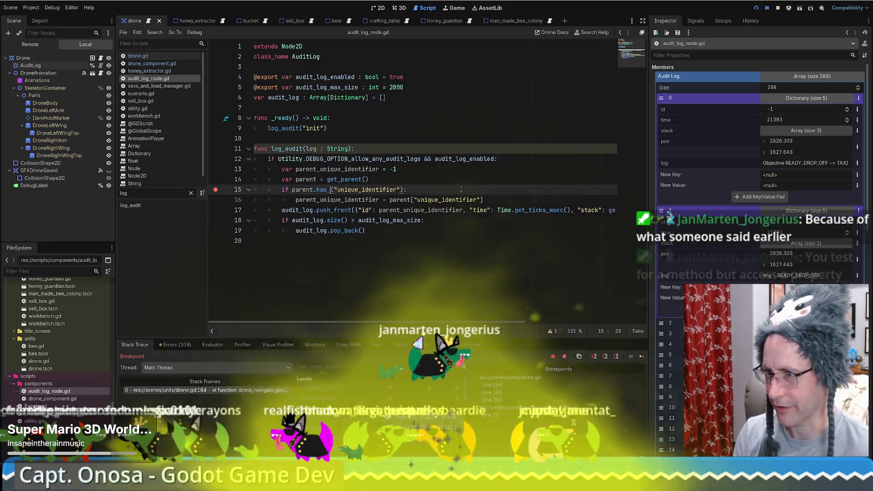
pyautogui.hotkey('ctrl', 'space')
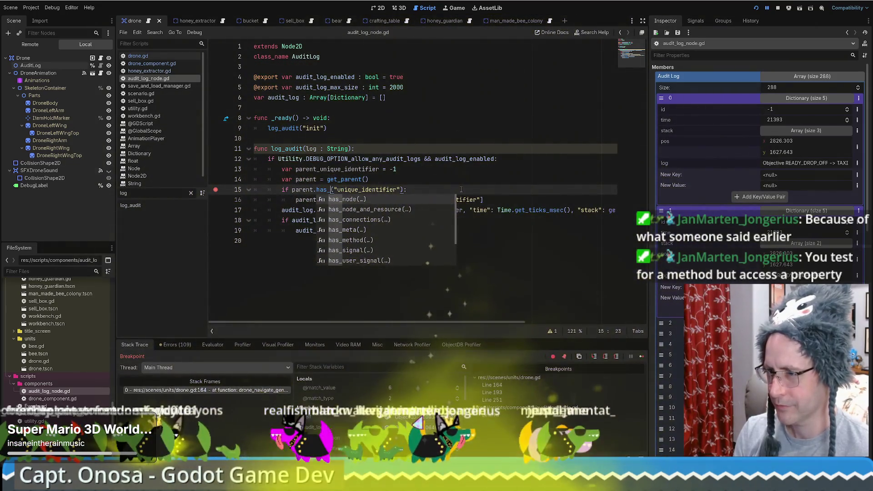
pyautogui.press('Down')
pyautogui.press('Down')
pyautogui.press('Down')
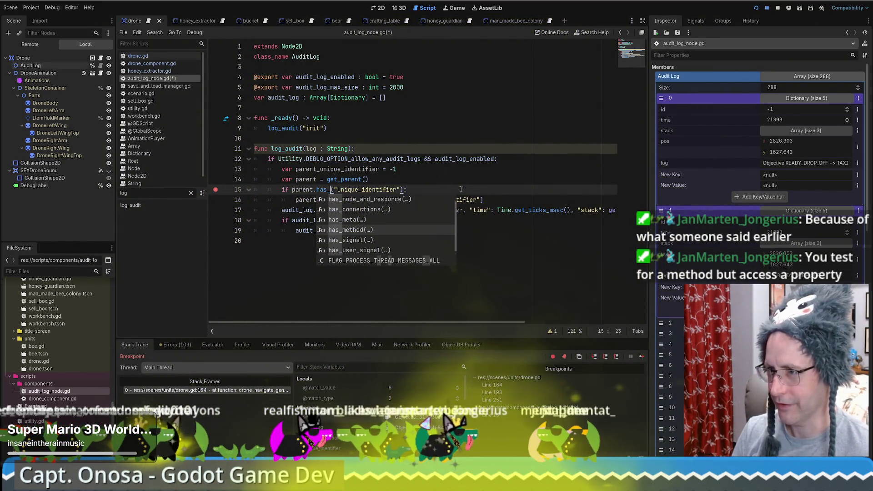
pyautogui.press('Return')
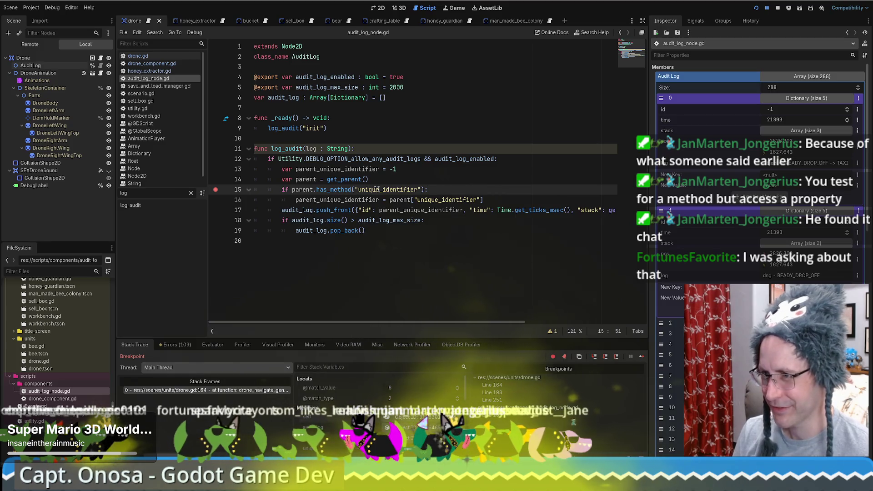
pyautogui.hotkey('alt', 'Tab')
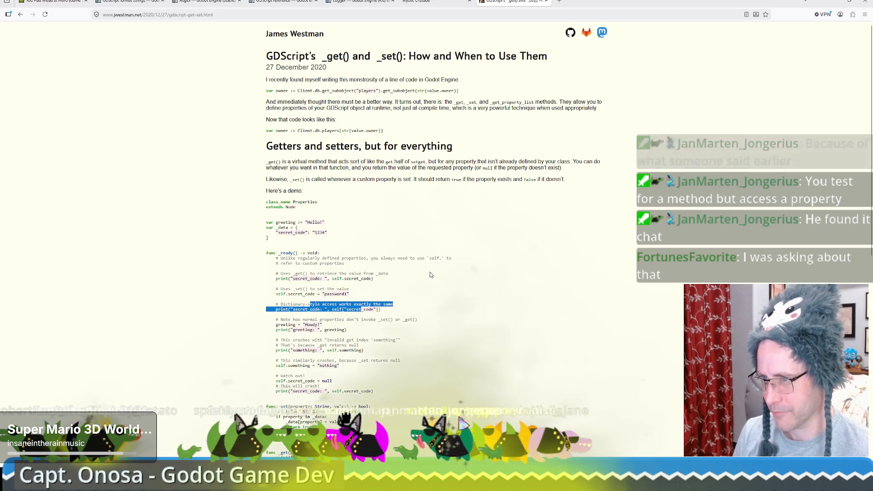
# Read through the jwestman.net article on GDScript _get() and _set() code samples
pyautogui.scroll(-2, 430, 280)
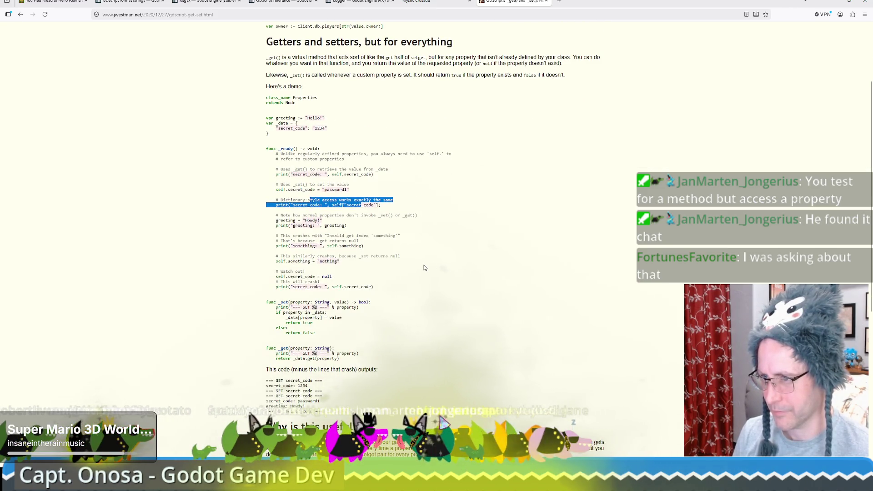
pyautogui.scroll(-2, 430, 253)
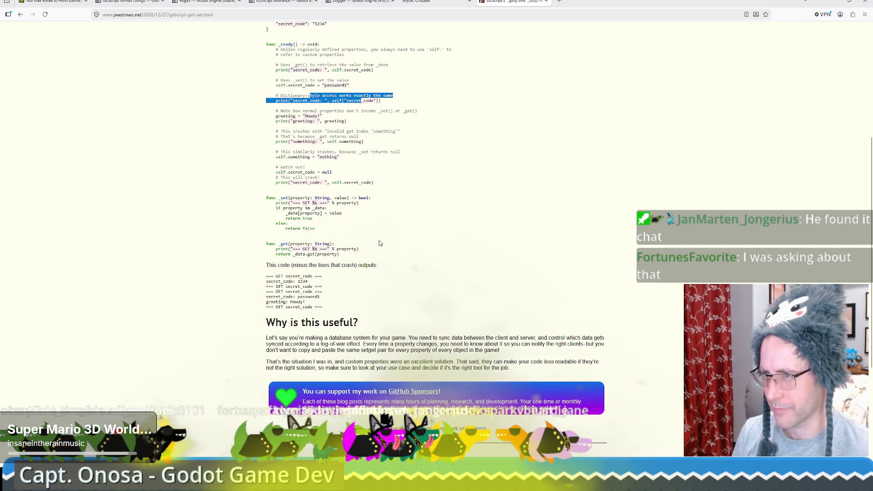
pyautogui.scroll(2, 379, 245)
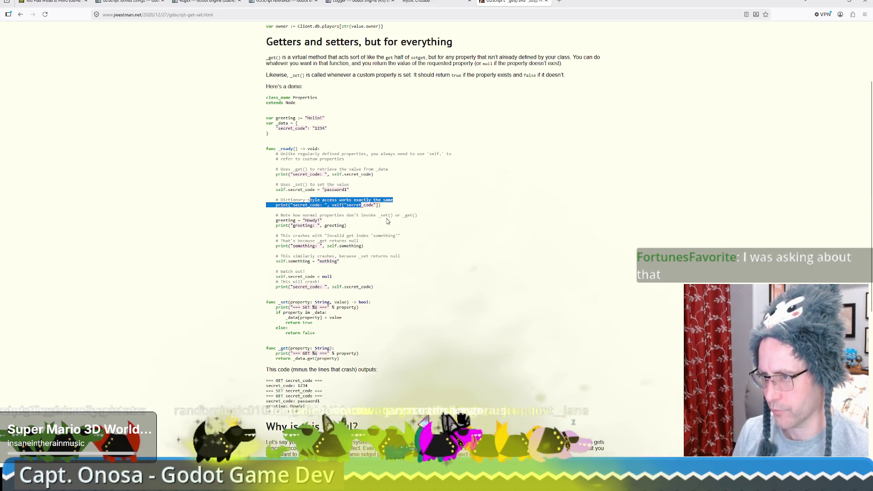
pyautogui.scroll(-1, 386, 220)
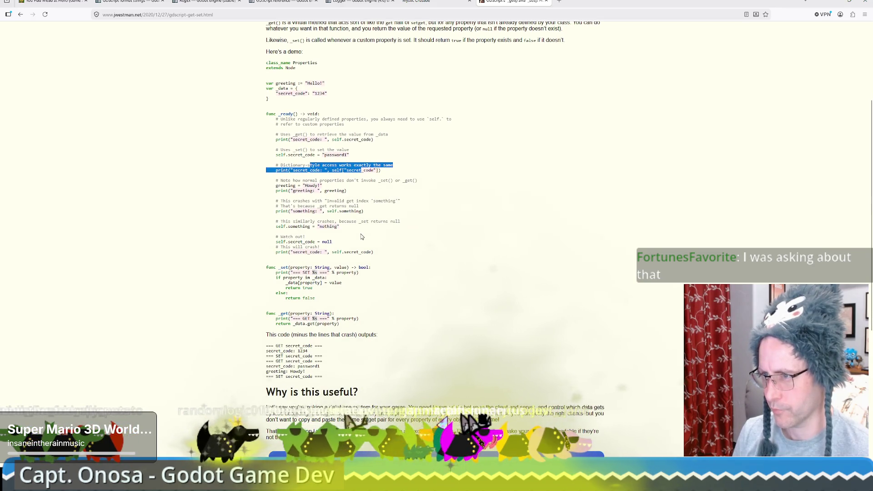
pyautogui.click(286, 135)
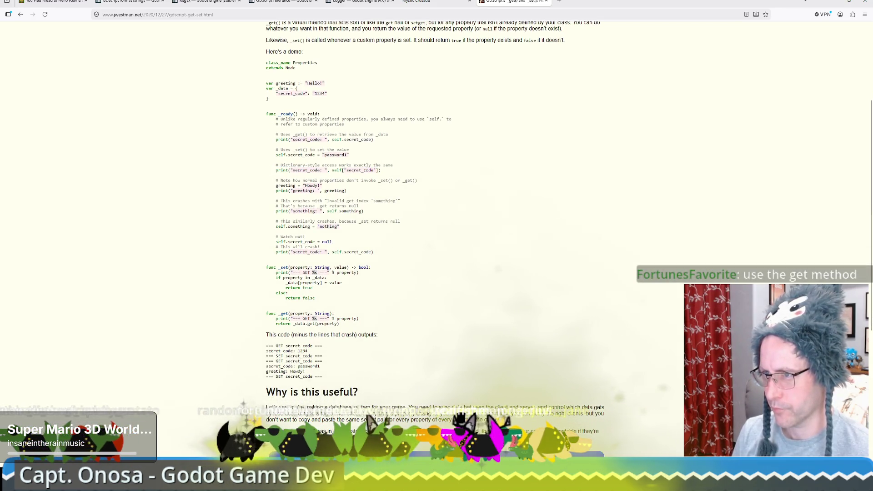
pyautogui.scroll(-1, 386, 220)
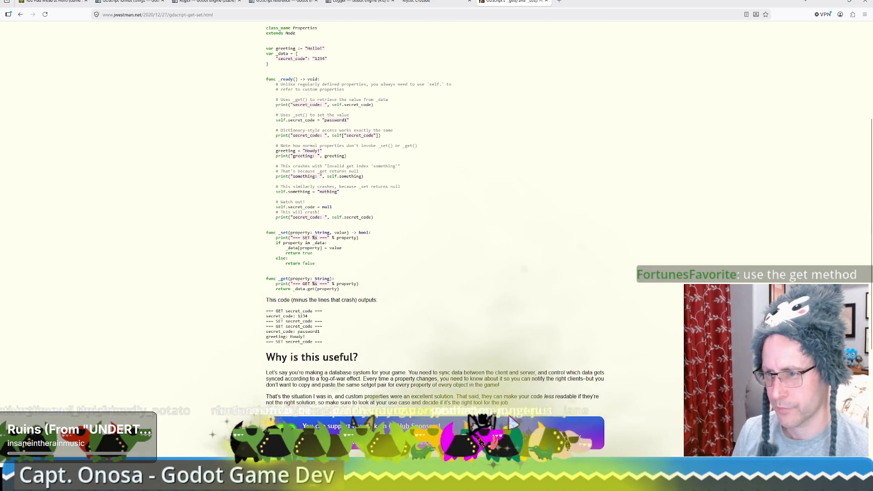
pyautogui.scroll(-5, 367, 169)
pyautogui.scroll(10, 368, 169)
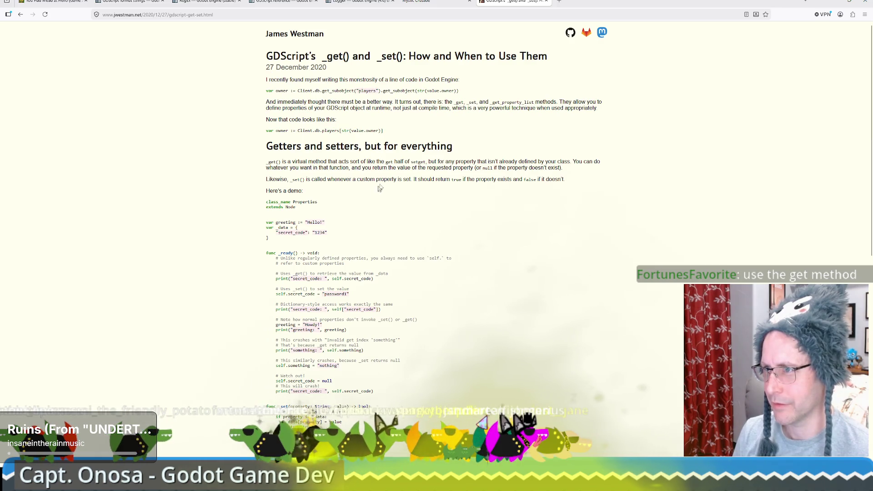
pyautogui.doubleClick(397, 90)
# Go back to the Google results, focus the search box, and minimize the browser
pyautogui.hotkey('alt', 'Left')
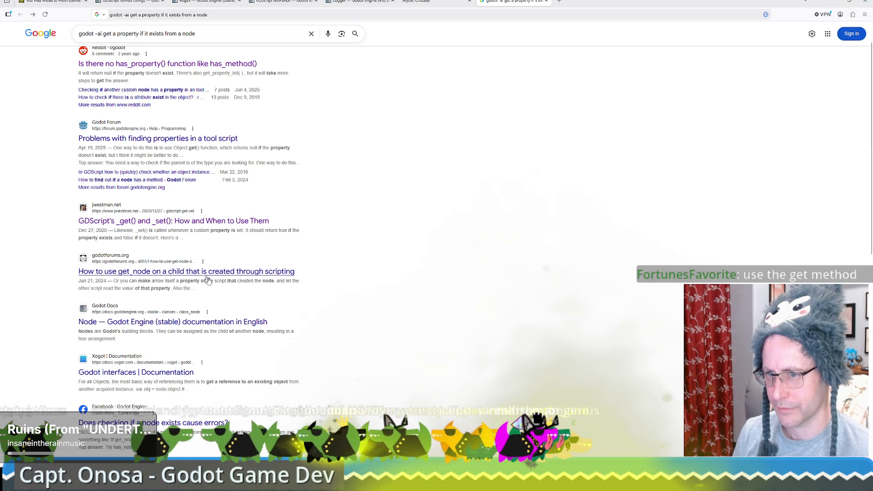
pyautogui.click(156, 33)
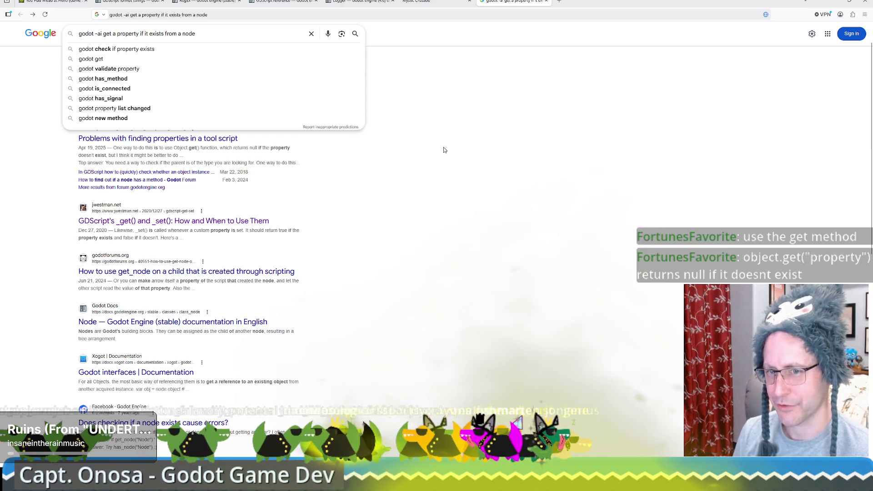
pyautogui.click(830, 1)
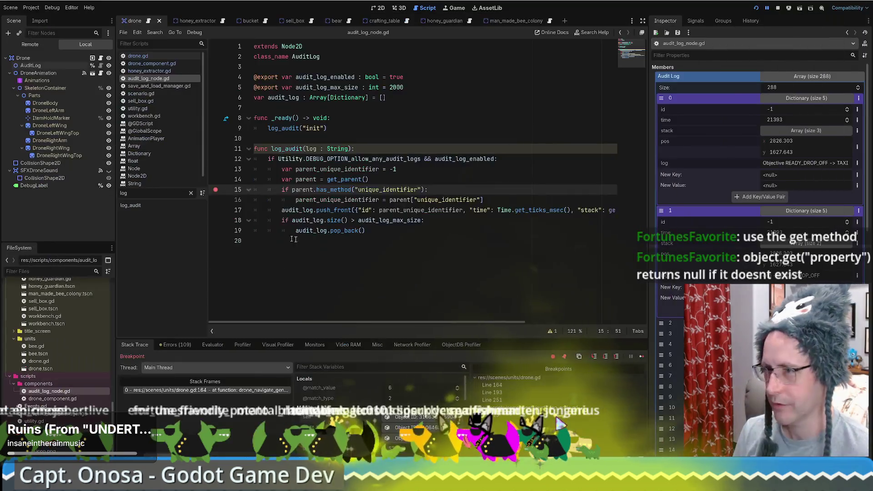
# Check the Object.get documentation, then cut parent.get("unique_identifier") from line 15's if condition
pyautogui.click(457, 178)
pyautogui.keyDown('ctrl'); pyautogui.click(323, 190); pyautogui.keyUp('ctrl')
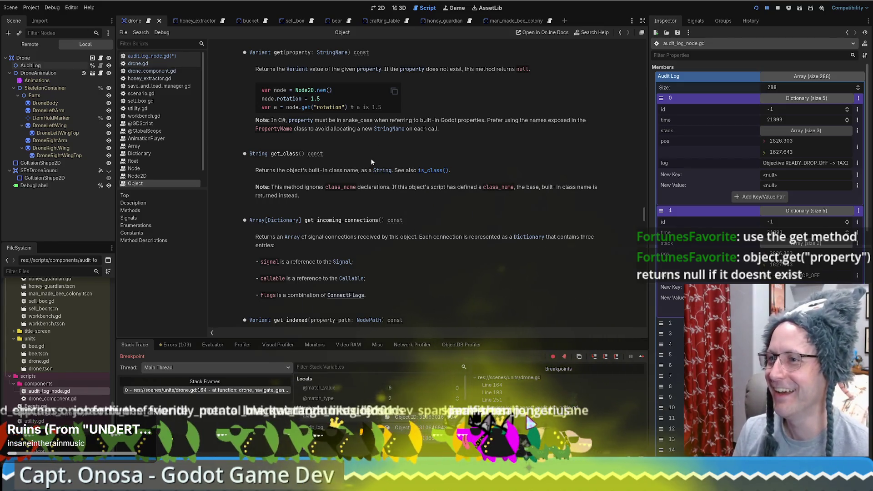
pyautogui.hotkey('alt', 'Left')
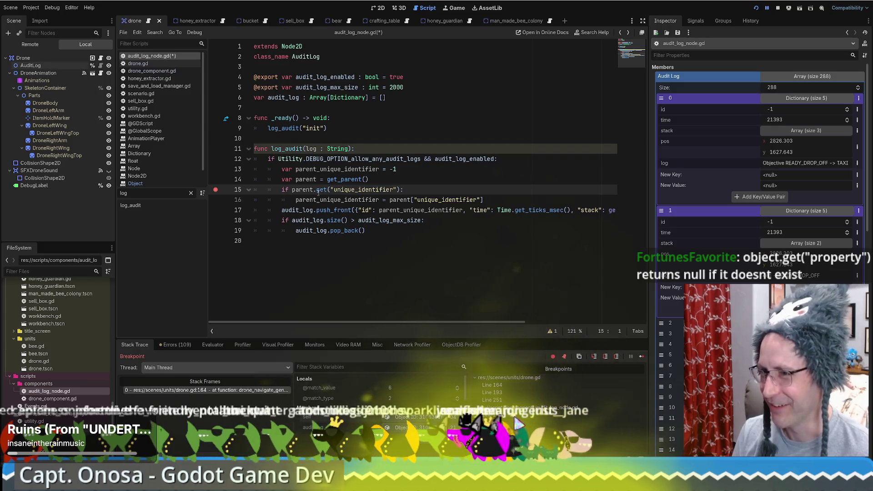
pyautogui.keyDown('ctrl'); pyautogui.click(323, 190); pyautogui.keyUp('ctrl')
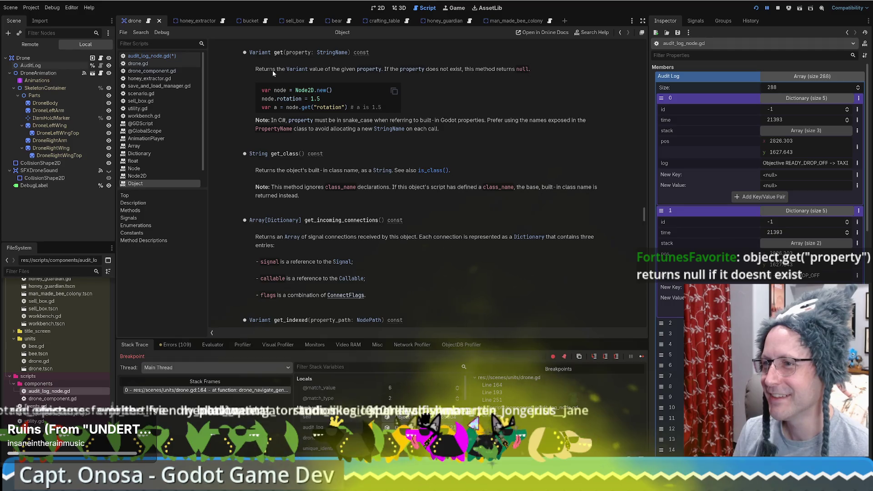
pyautogui.moveTo(269, 70); pyautogui.dragTo(390, 72)
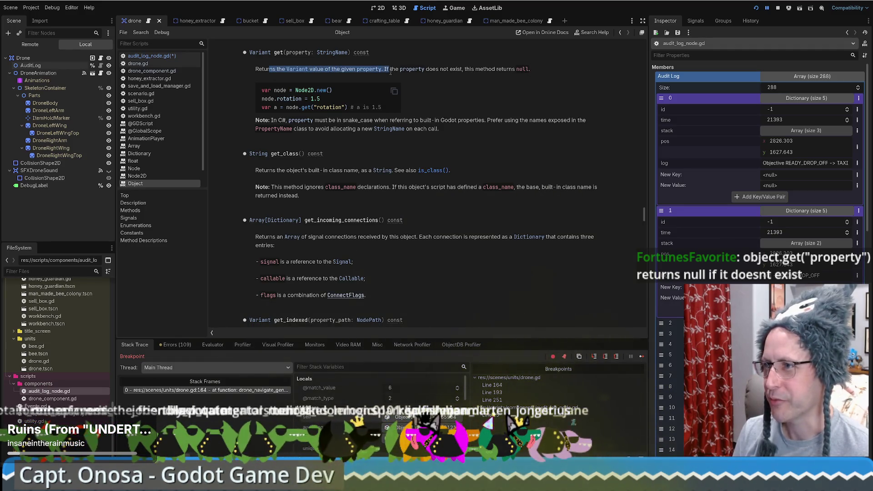
pyautogui.hotkey('alt', 'Left')
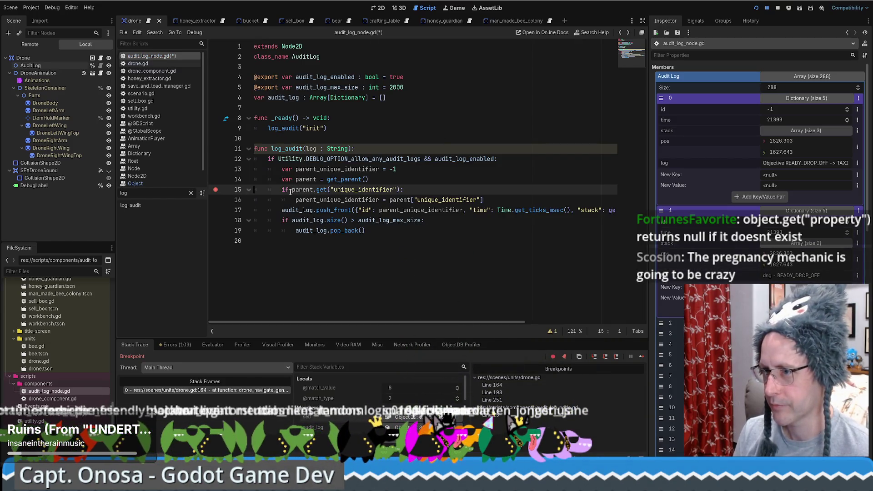
pyautogui.hotkey('ctrl', 'x')
pyautogui.click(402, 169)
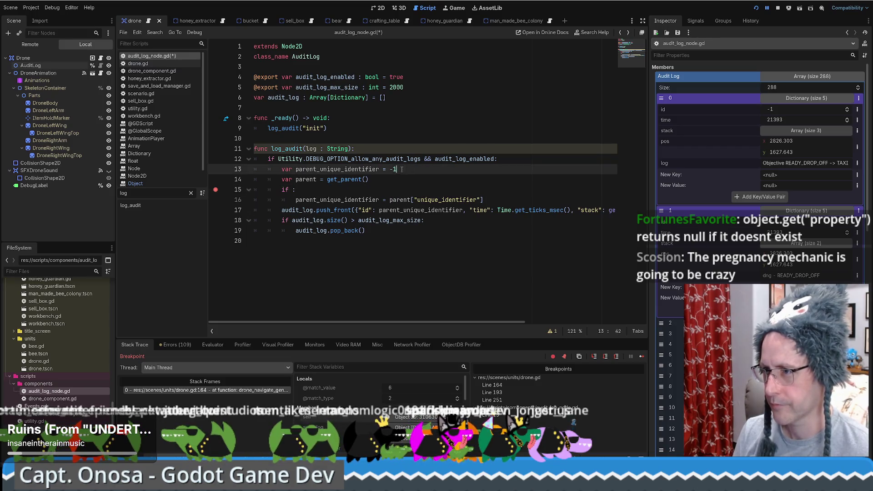
# Move the get_parent().get("unique_identifier") lookup onto line 13, deleting the if block and var parent line
pyautogui.hotkey('ctrl', 'v')
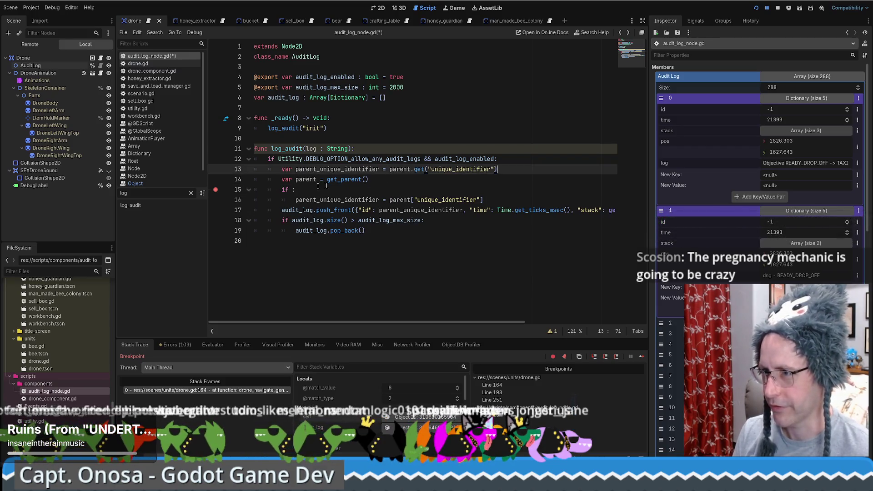
pyautogui.moveTo(326, 185); pyautogui.dragTo(475, 196)
pyautogui.press('BackSpace')
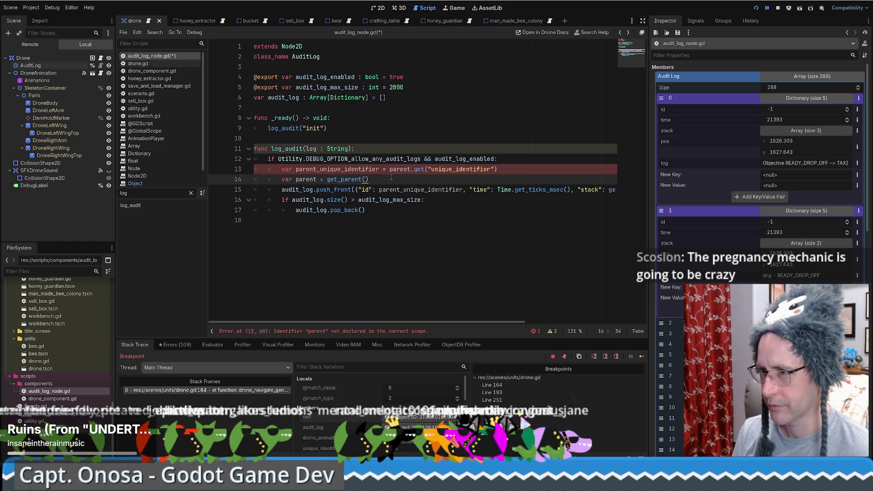
pyautogui.moveTo(467, 176); pyautogui.dragTo(510, 171)
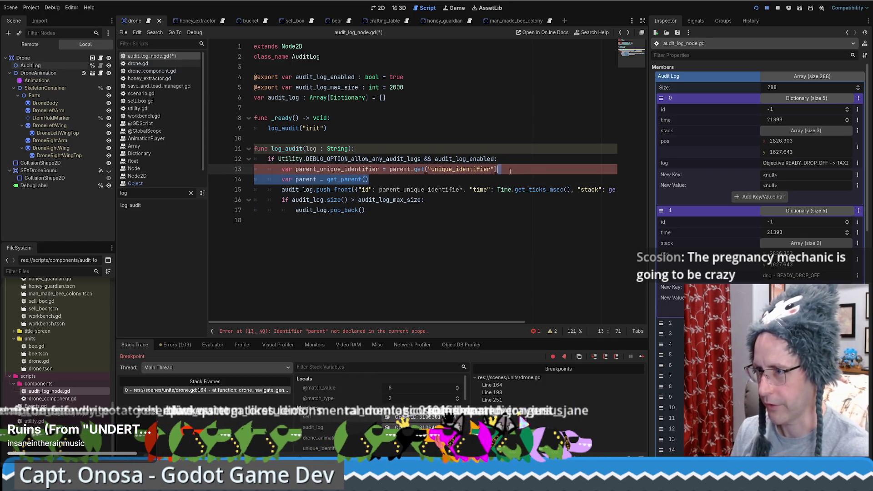
pyautogui.click(432, 181)
pyautogui.moveTo(355, 180); pyautogui.dragTo(368, 180)
pyautogui.hotkey('ctrl', 'x')
pyautogui.doubleClick(400, 170)
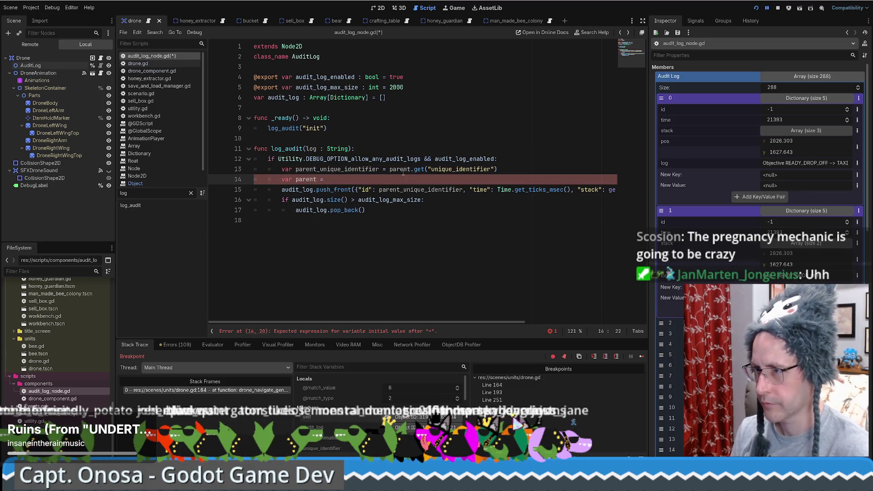
pyautogui.press('BackSpace')
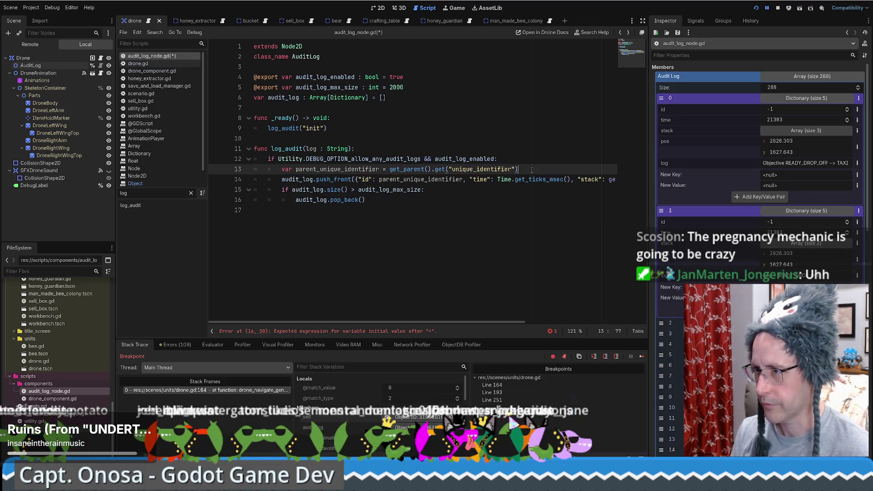
# Review parent_unique_identifier's uses in the script, then show the drone scene's 2D view
pyautogui.click(410, 190)
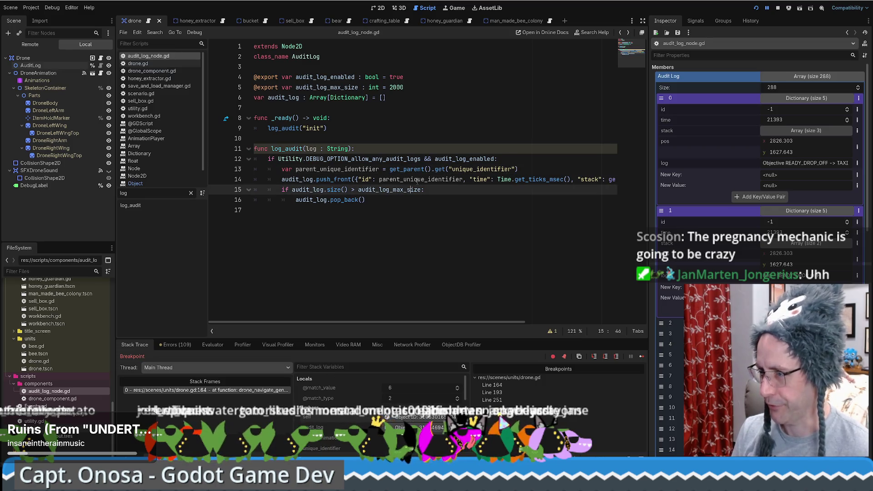
pyautogui.doubleClick(421, 180)
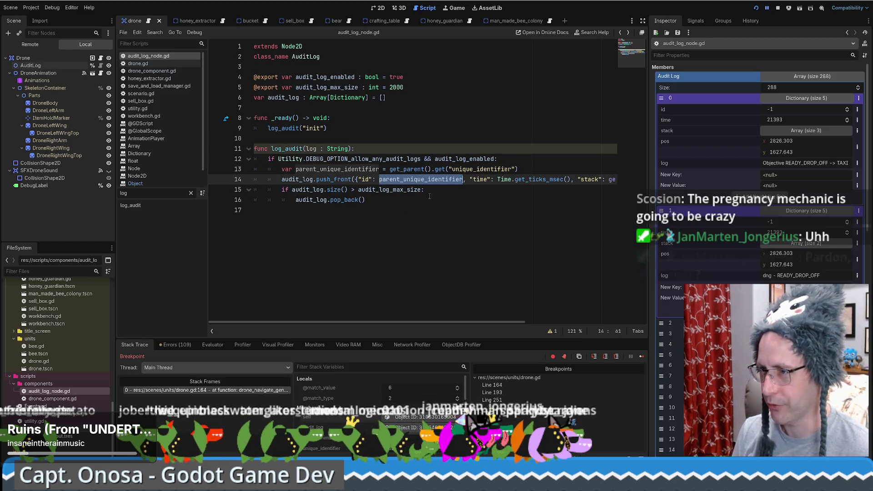
pyautogui.click(528, 169)
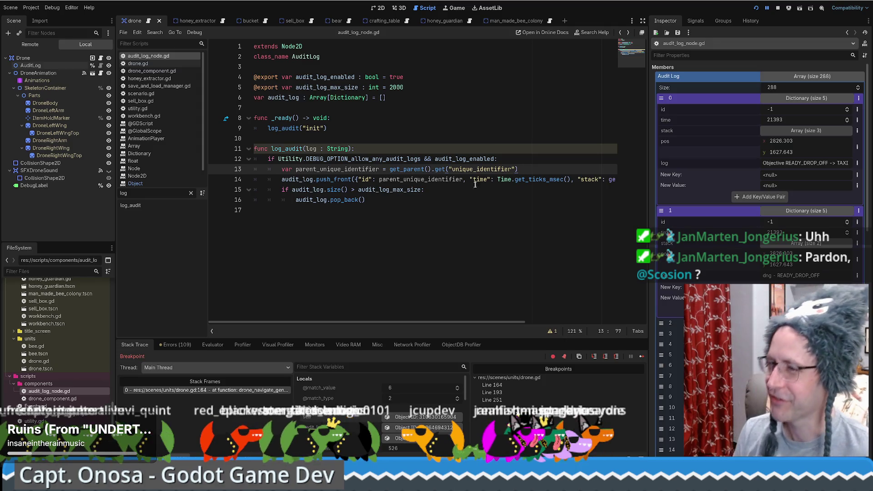
pyautogui.click(411, 143)
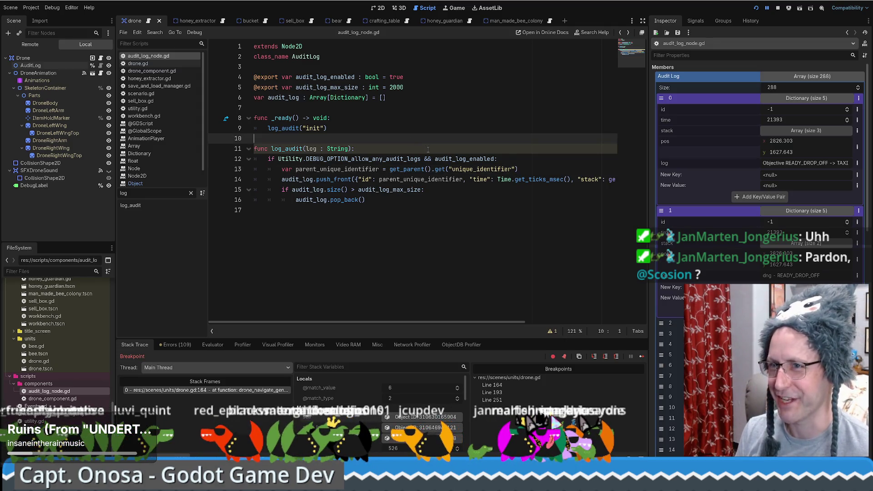
pyautogui.click(381, 8)
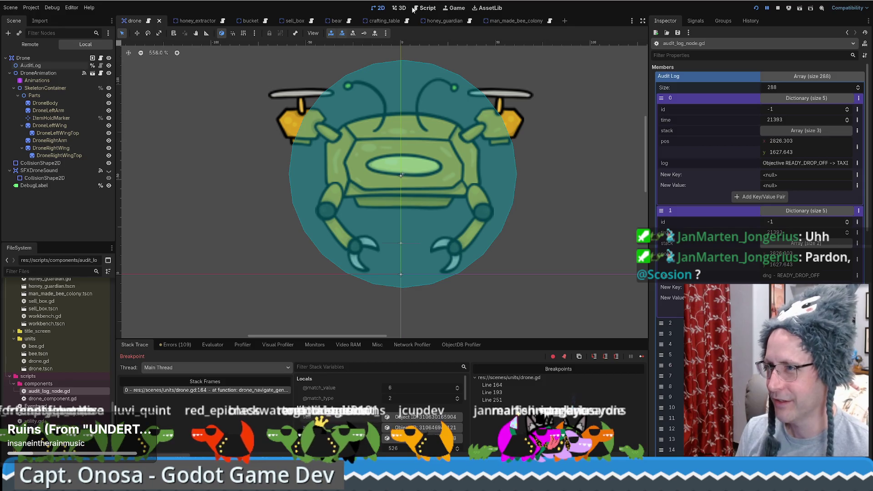
# Relaunch the game with F5, start a New Game and load the saved game
pyautogui.click(447, 9)
pyautogui.click(432, 9)
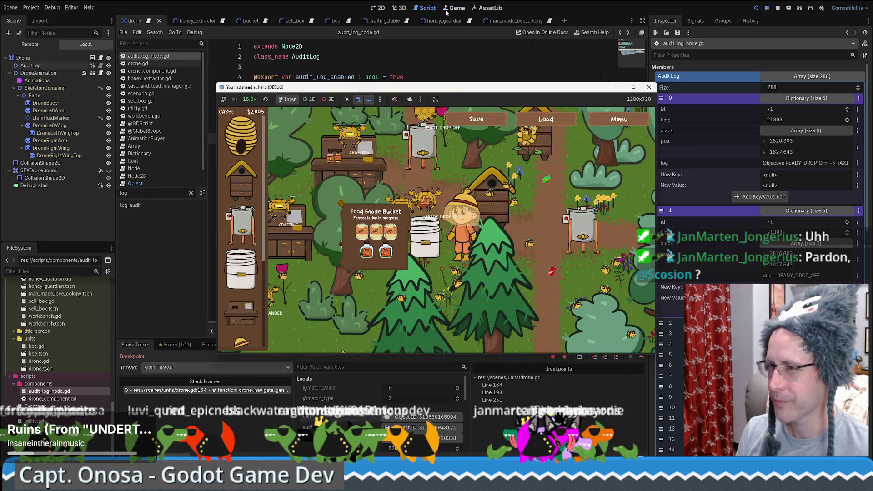
pyautogui.press('F5')
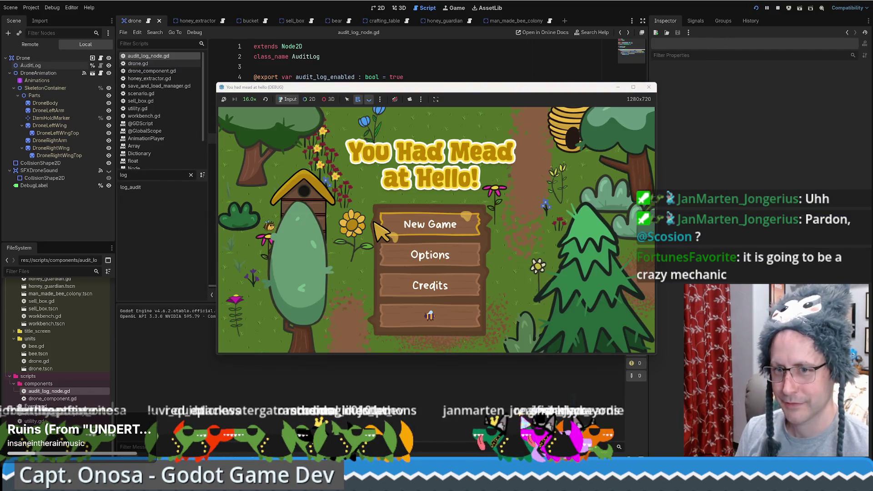
pyautogui.click(429, 223)
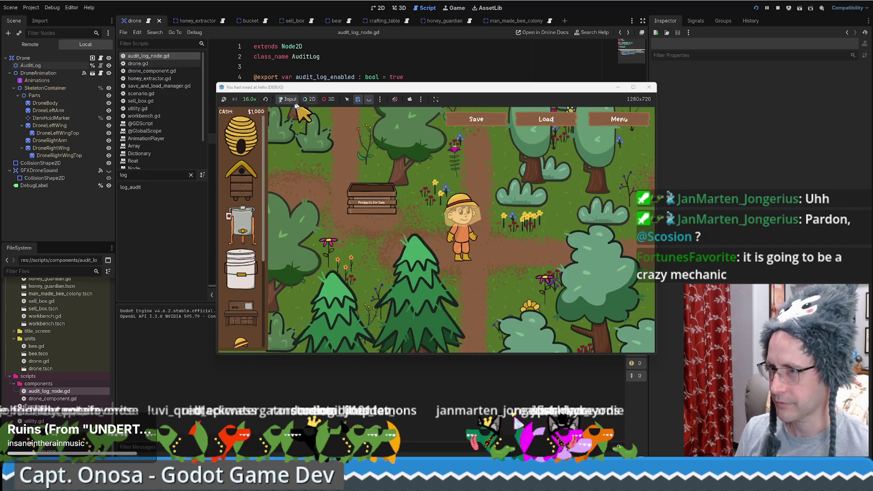
pyautogui.click(532, 121)
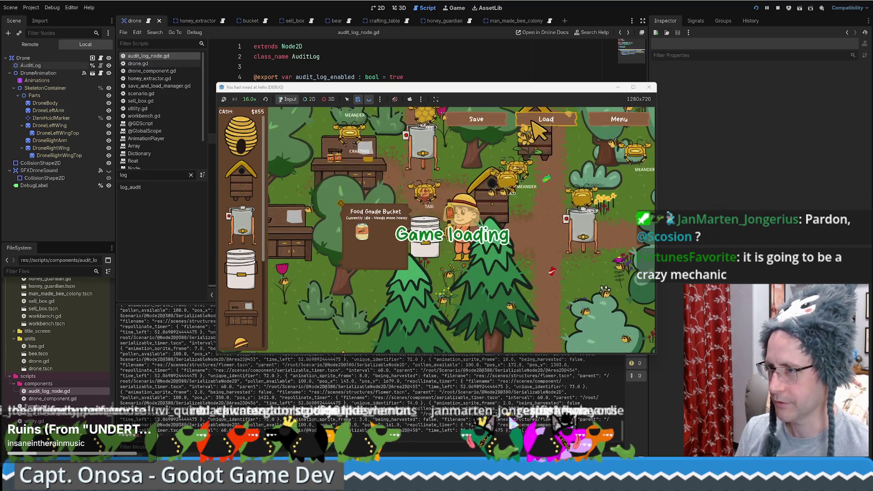
# Set the game speed to 16.0× and wait for the drone.gd line 164 breakpoint
pyautogui.click(258, 100)
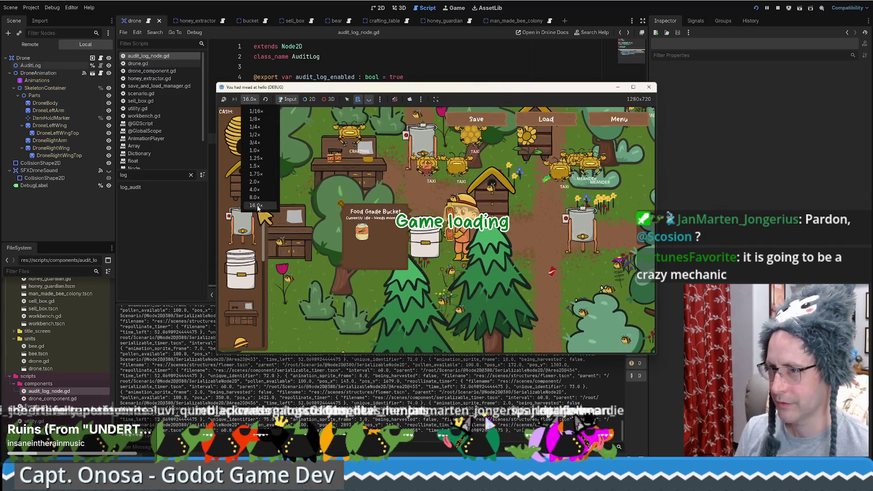
pyautogui.click(254, 197)
pyautogui.click(249, 99)
pyautogui.click(255, 205)
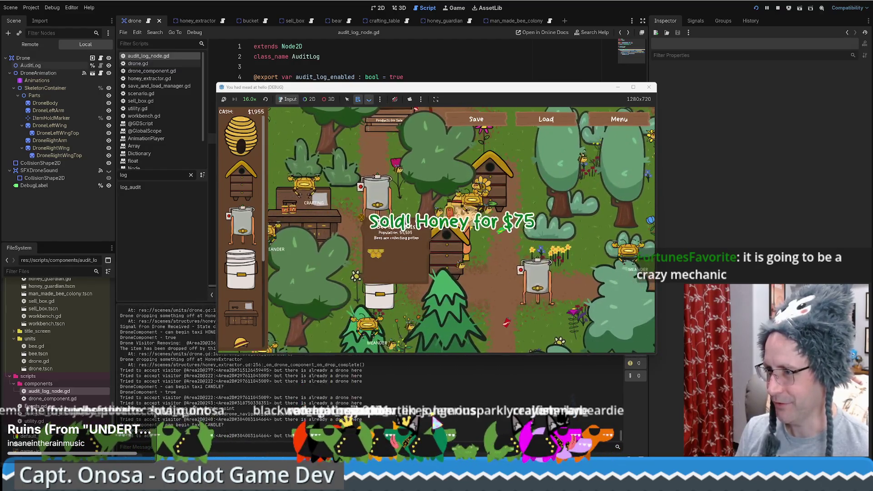
pyautogui.click(249, 99)
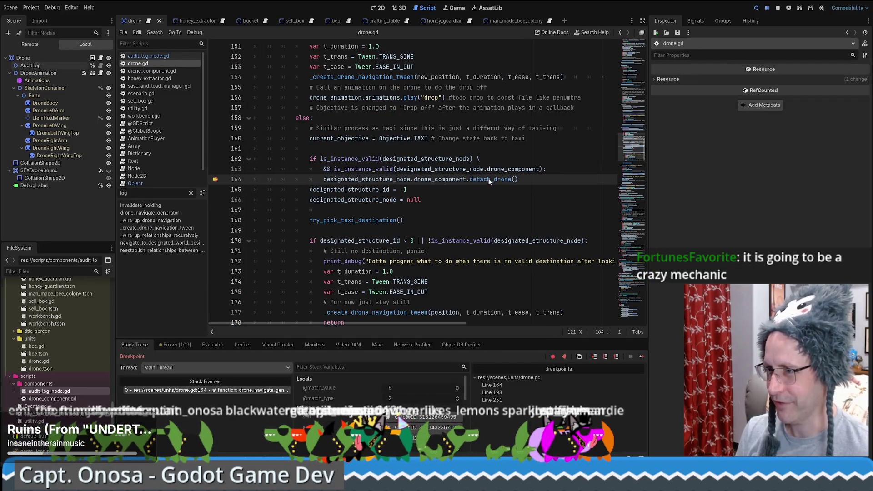
# Open the paused drone's Audit Log, expand entries 0 and 1, and widen the Inspector
pyautogui.click(418, 418)
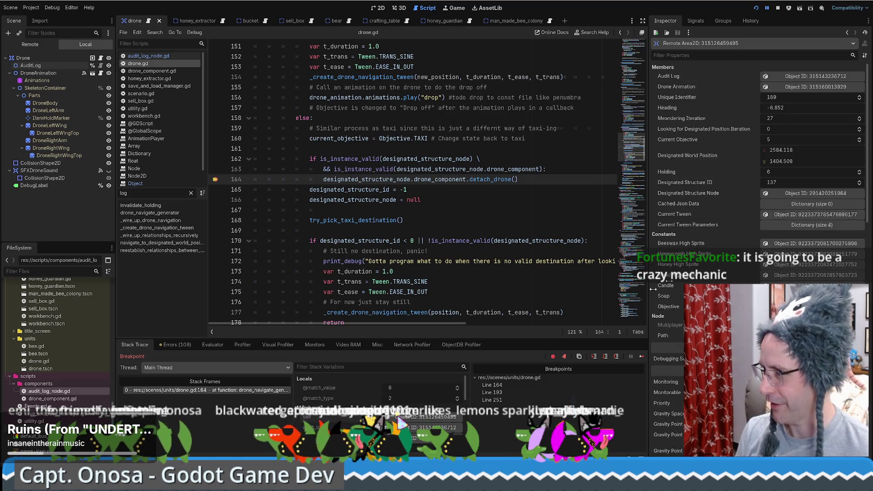
pyautogui.click(807, 76)
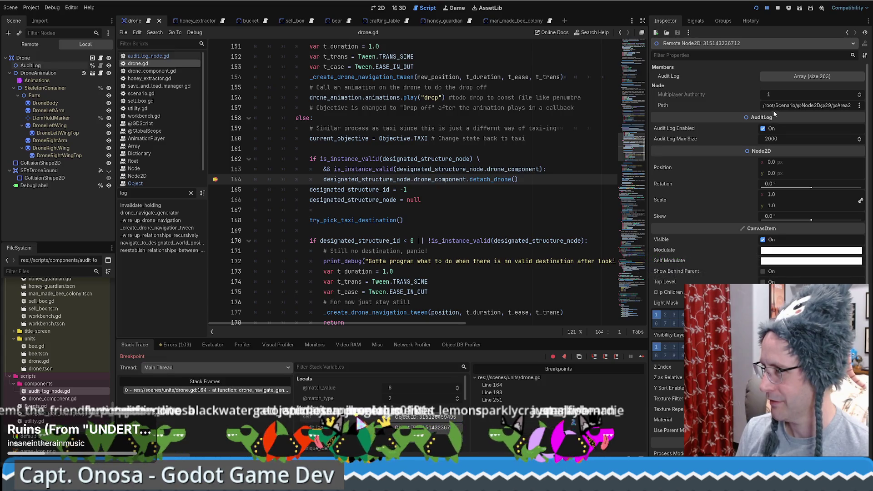
pyautogui.click(808, 78)
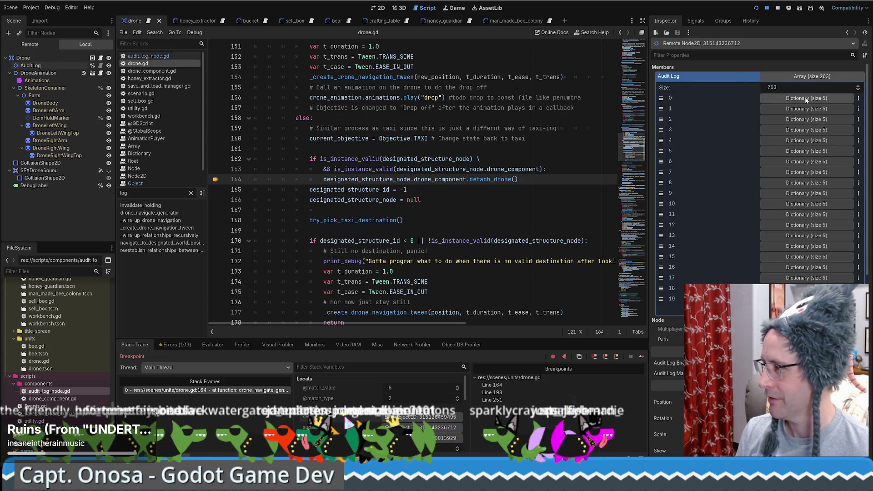
pyautogui.click(811, 98)
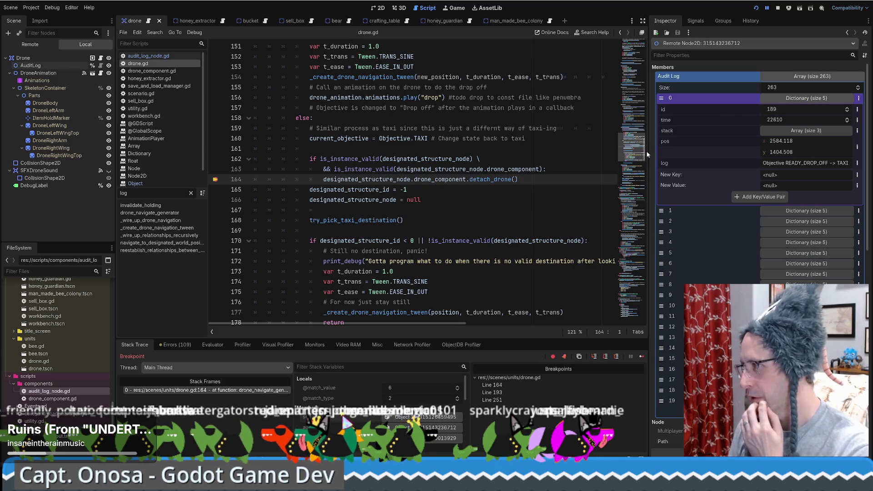
pyautogui.moveTo(649, 148); pyautogui.dragTo(541, 146)
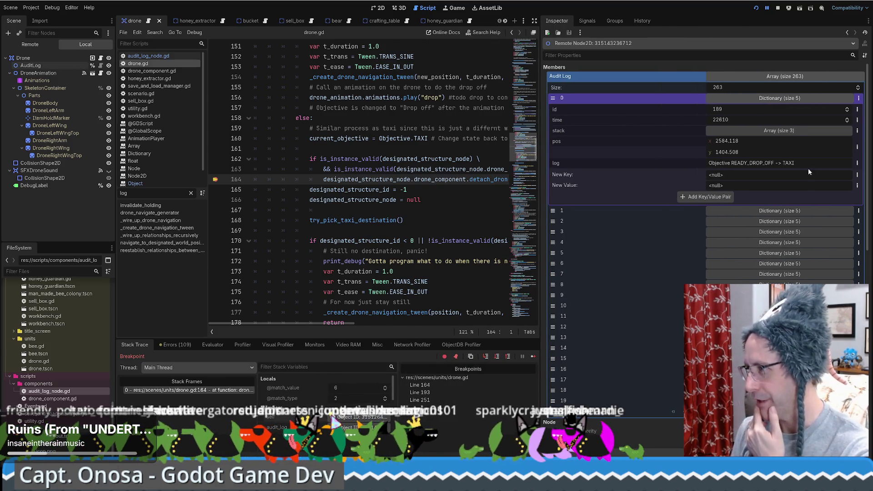
pyautogui.click(769, 211)
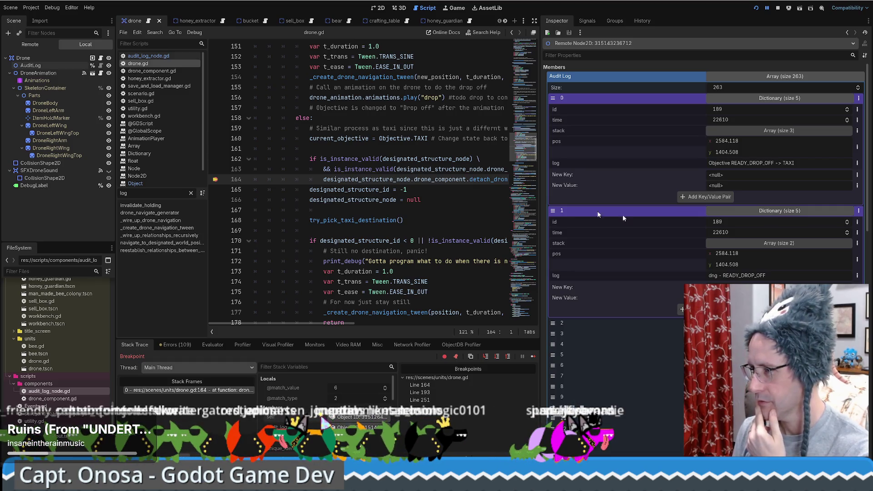
# Expand audit log entries 2 and 4 to read their id, time, pos and log fields
pyautogui.scroll(5, 458, 199)
pyautogui.moveTo(524, 216)
pyautogui.mouseDown()
pyautogui.moveTo(529, 80)
pyautogui.moveTo(527, 159)
pyautogui.mouseUp()
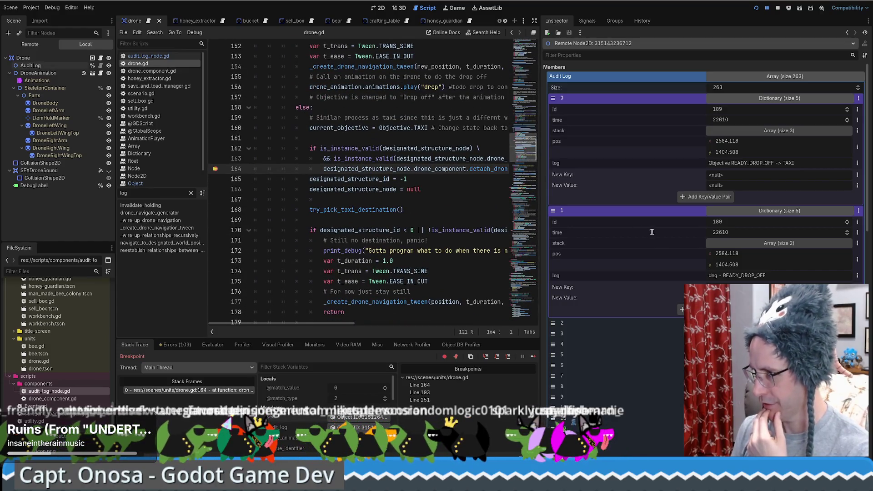
pyautogui.scroll(-2, 665, 264)
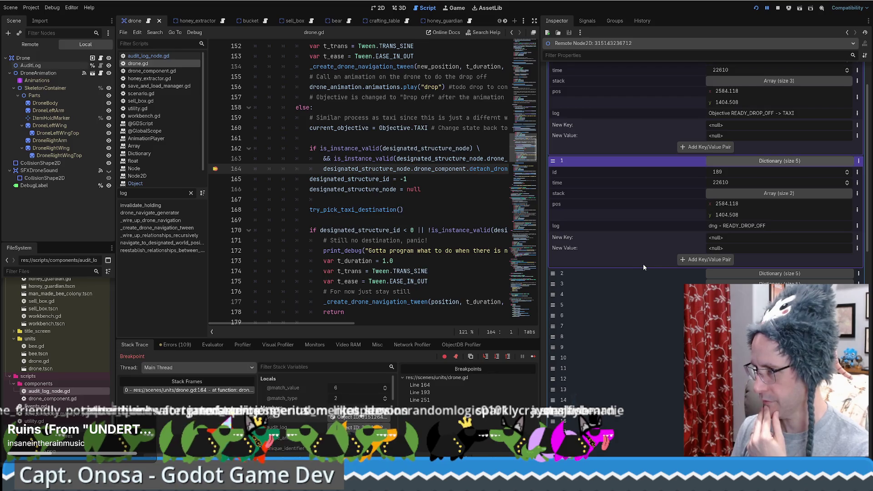
pyautogui.click(748, 274)
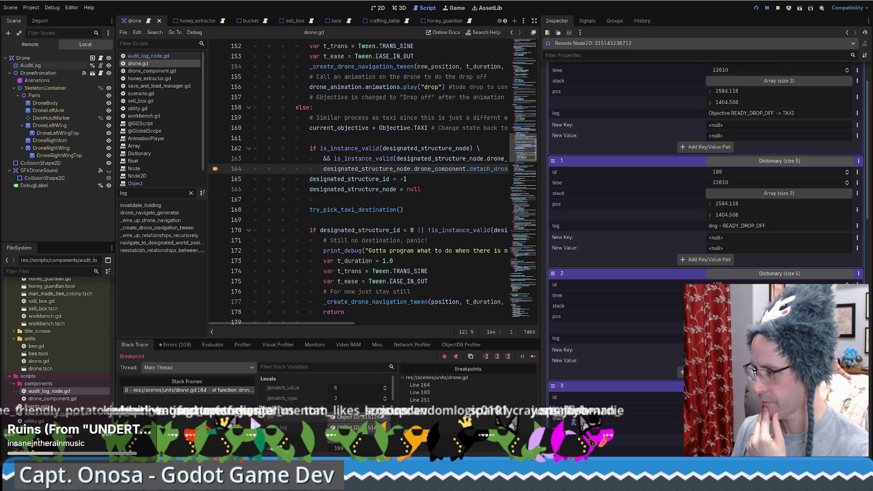
pyautogui.scroll(-5, 705, 191)
pyautogui.click(779, 348)
pyautogui.scroll(-3, 779, 348)
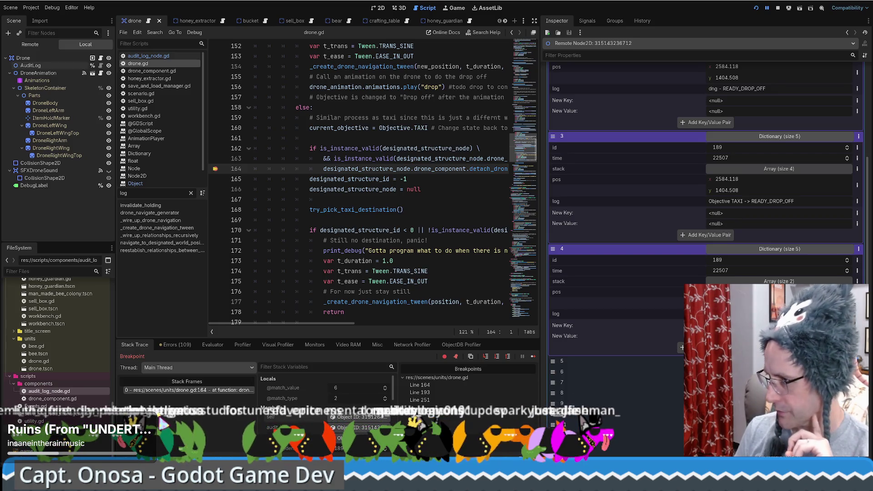
# Scroll the drone.gd script editor up to around line 140
pyautogui.scroll(2, 707, 234)
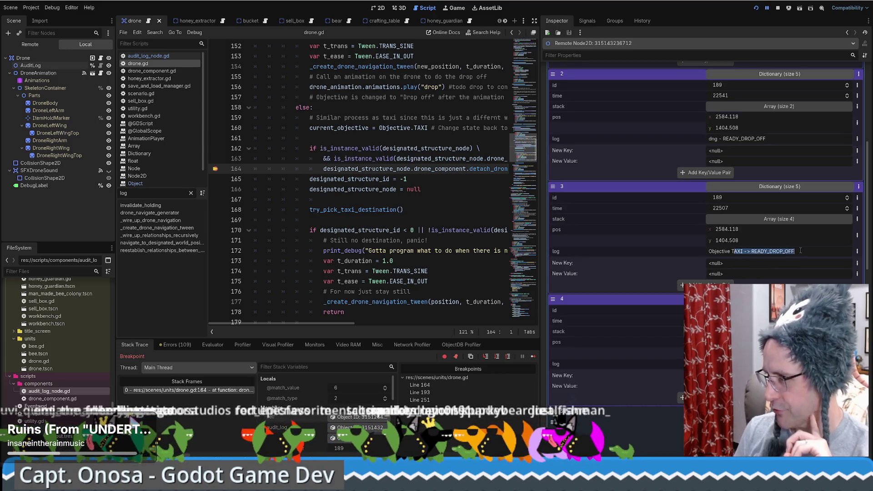
pyautogui.scroll(2, 802, 252)
pyautogui.scroll(2, 741, 191)
pyautogui.scroll(2, 743, 190)
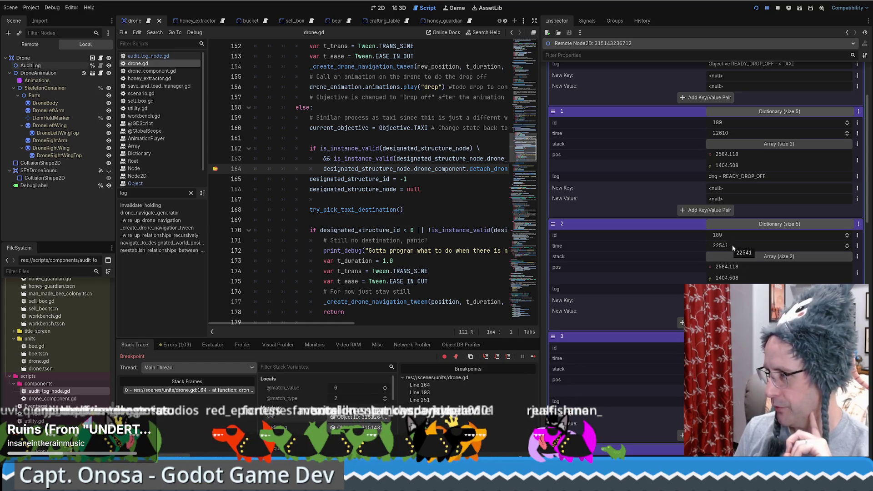
pyautogui.scroll(2, 740, 160)
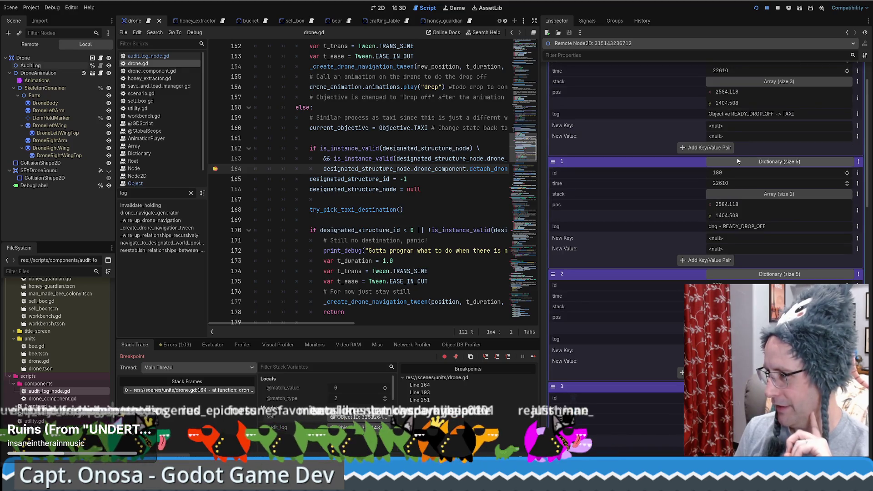
pyautogui.scroll(2, 742, 159)
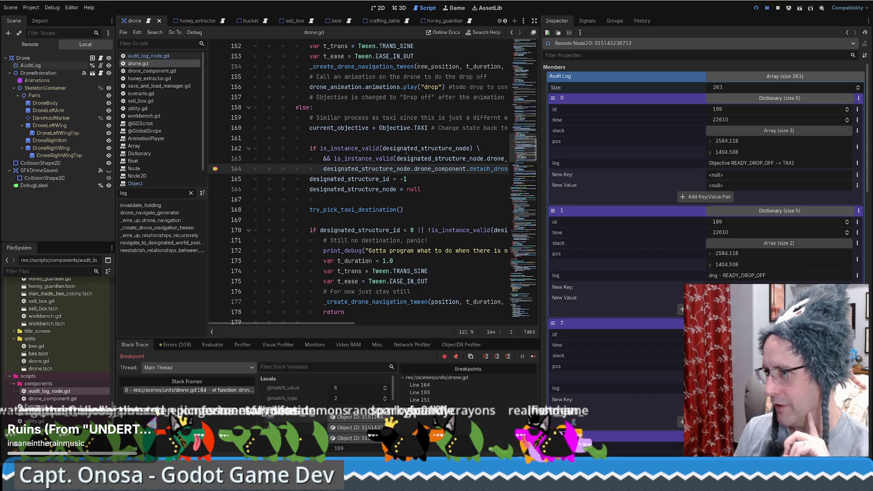
pyautogui.moveTo(407, 146)
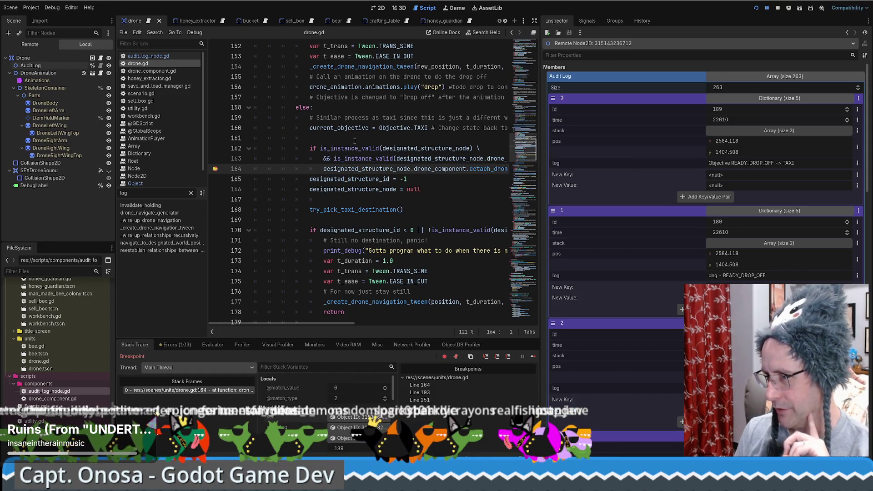
pyautogui.scroll(3, 354, 141)
pyautogui.scroll(1, 457, 128)
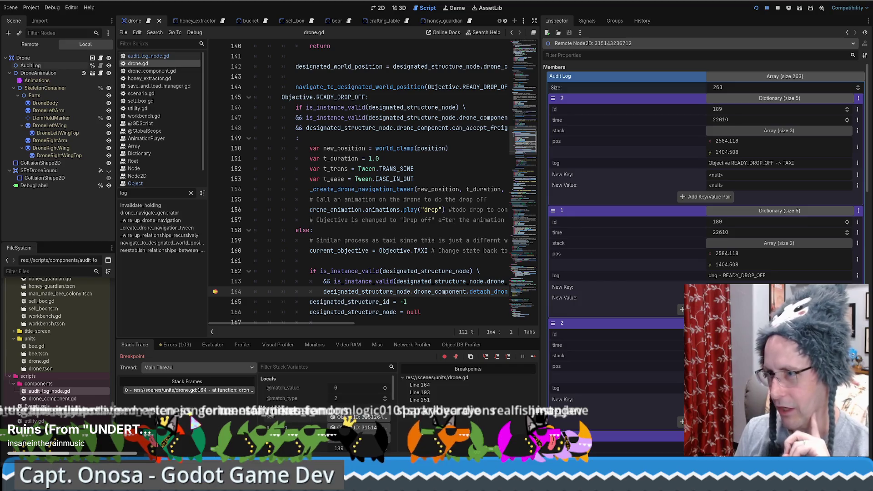
# Evaluate line 148's designated_structure_node.drone_component.can_accept_freight_callable.call(holding) in the Evaluator
pyautogui.moveTo(306, 128)
pyautogui.mouseDown()
pyautogui.moveTo(642, 134)
pyautogui.moveTo(462, 128)
pyautogui.mouseUp()
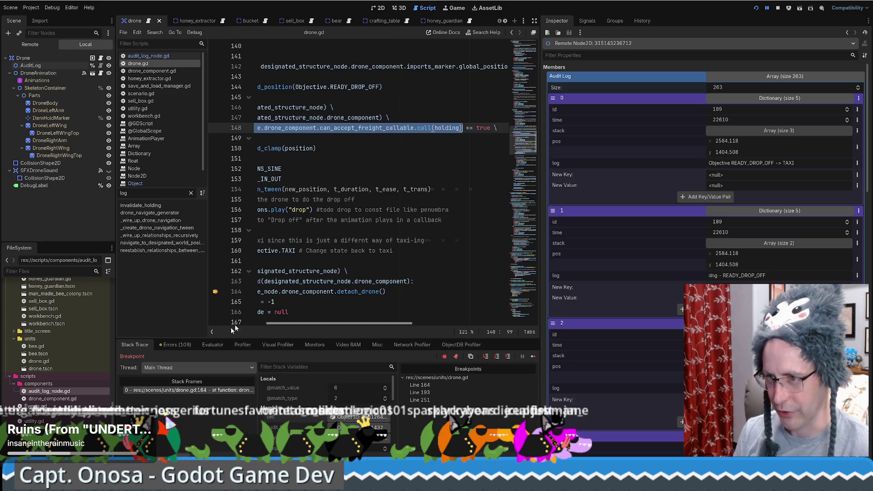
pyautogui.click(213, 344)
pyautogui.write('designated_structure_node.drone_component.can_accept_freight_callable.call(holding)')
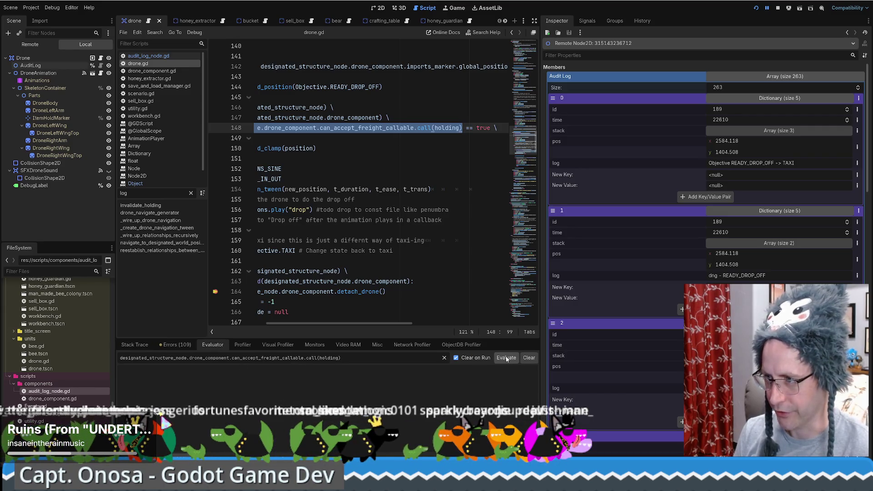
pyautogui.click(506, 357)
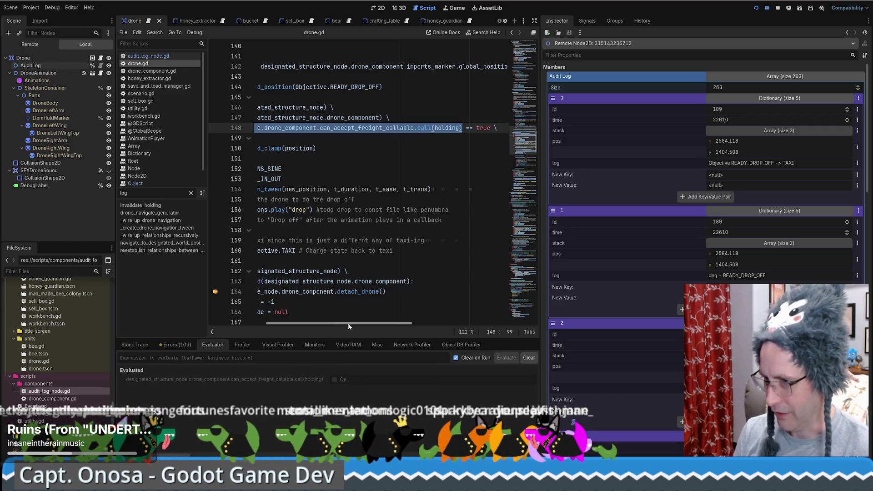
pyautogui.moveTo(347, 326); pyautogui.dragTo(293, 323)
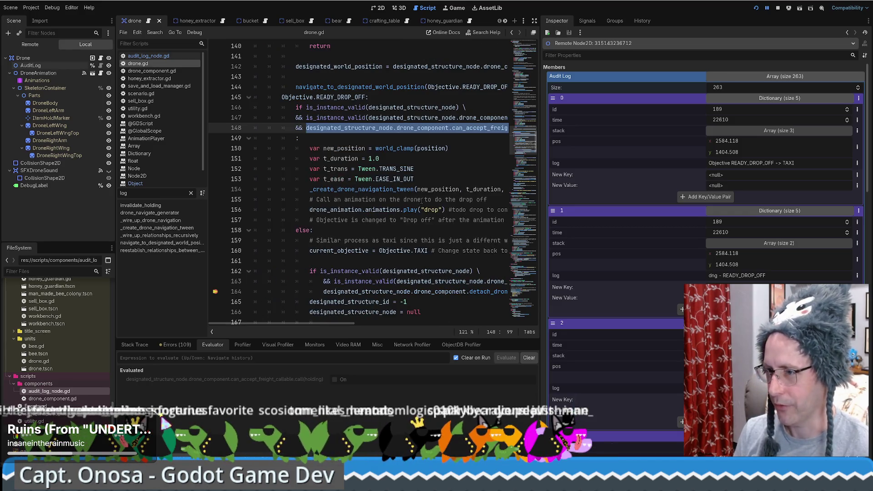
pyautogui.scroll(-3, 421, 201)
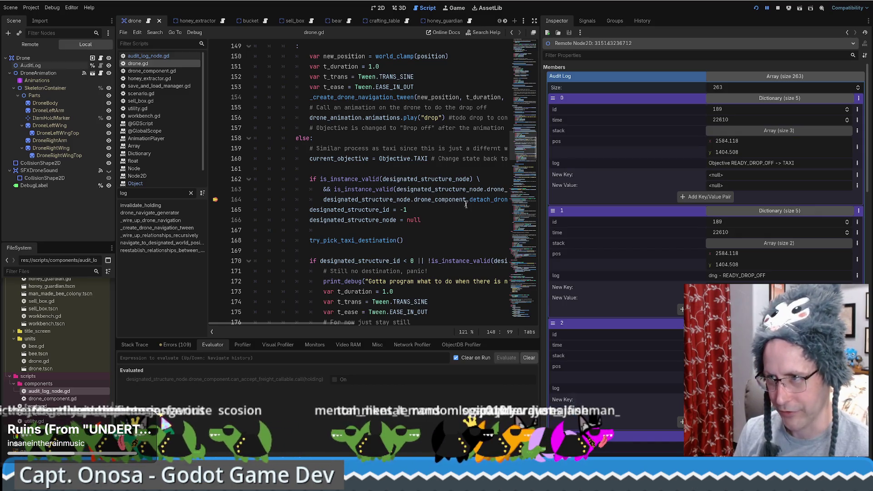
pyautogui.moveTo(457, 193)
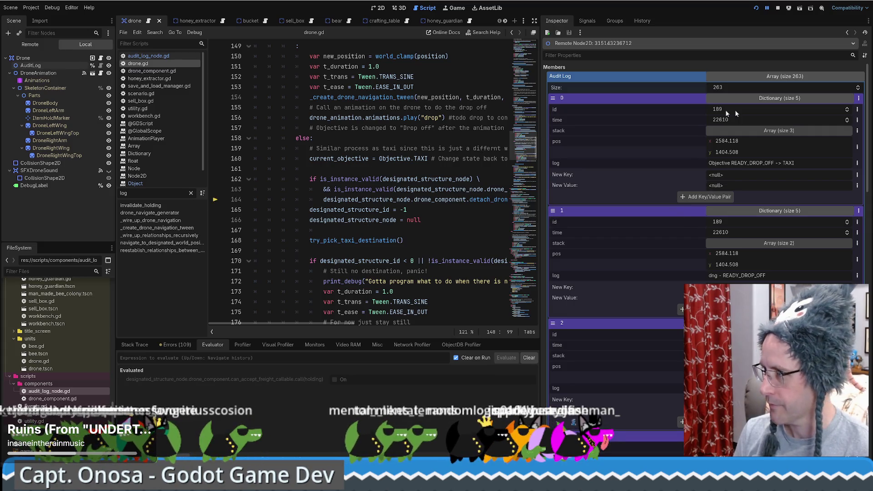
pyautogui.click(743, 131)
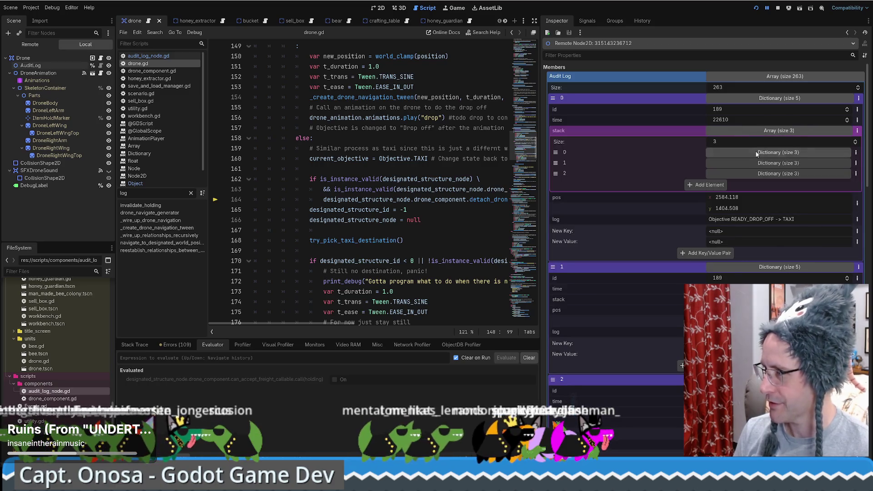
pyautogui.click(757, 153)
pyautogui.click(757, 154)
pyautogui.click(756, 173)
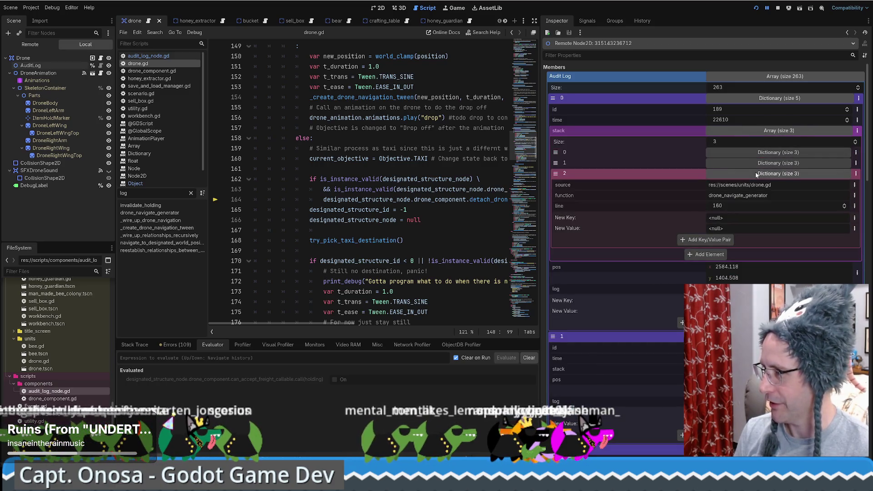
pyautogui.click(760, 163)
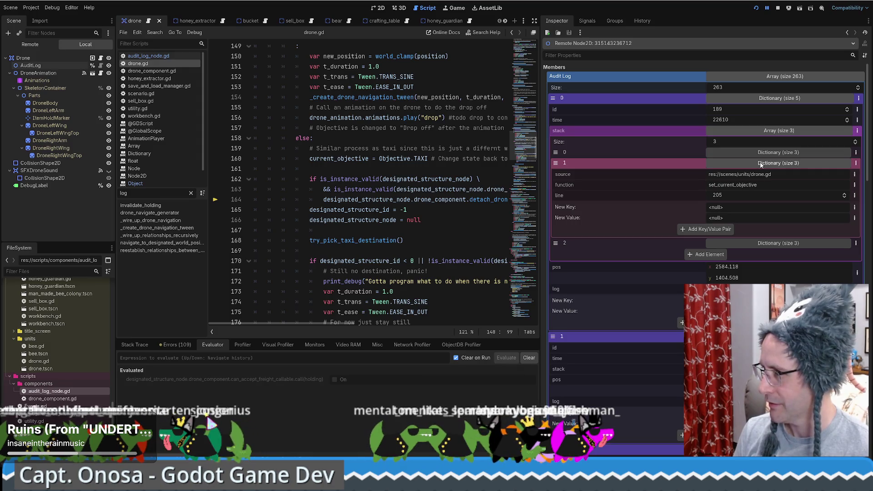
pyautogui.click(761, 164)
pyautogui.click(763, 154)
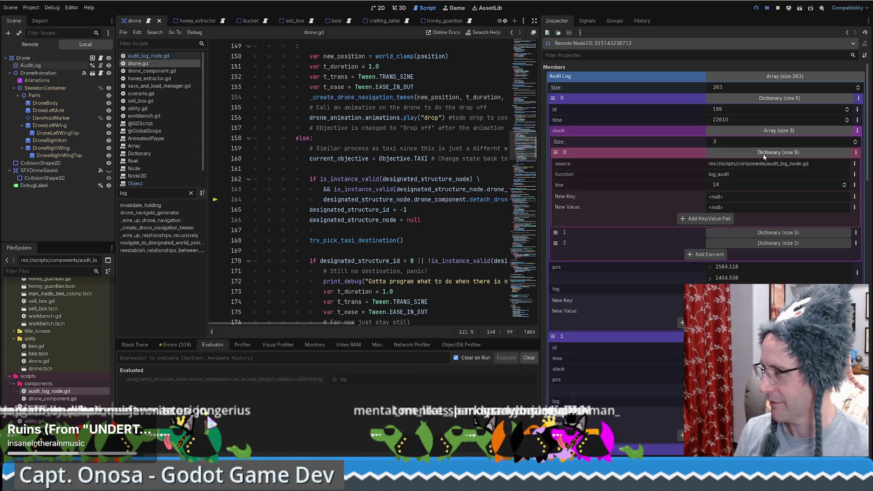
pyautogui.click(764, 155)
pyautogui.click(769, 131)
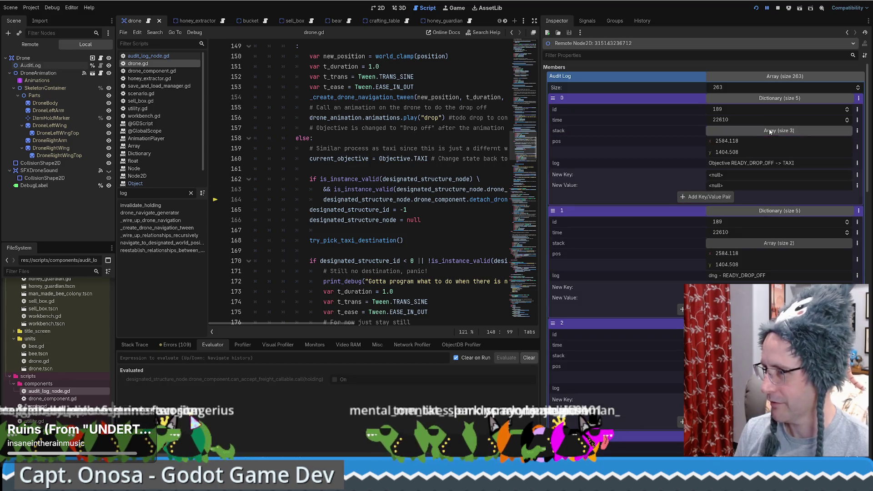
pyautogui.click(464, 199)
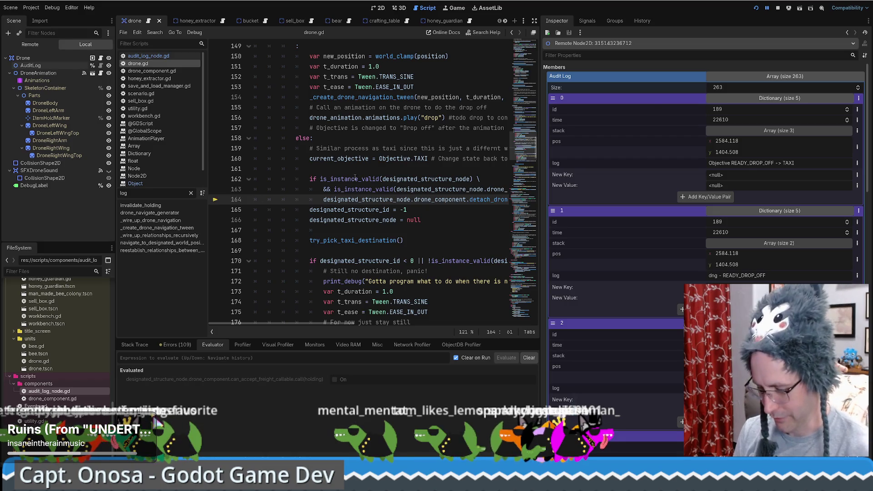
# Continue past the breakpoint with F12, keep 16.0× speed, and maximize the game window
pyautogui.press('F12')
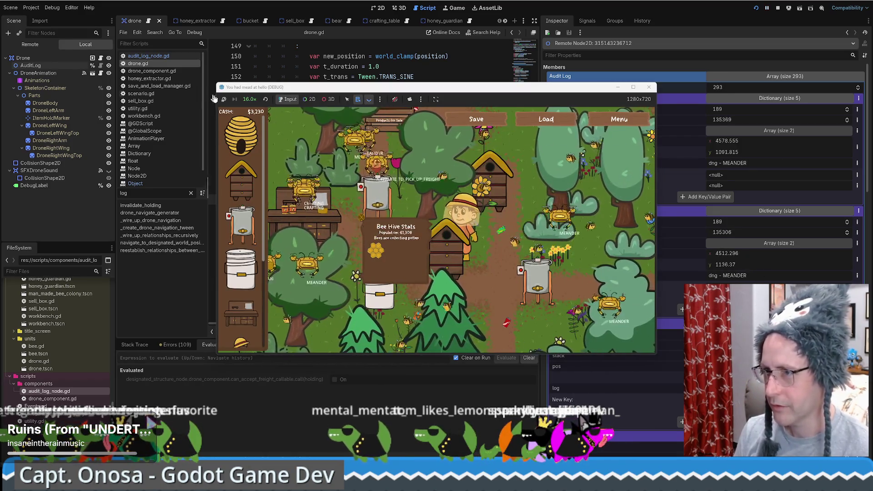
pyautogui.click(247, 99)
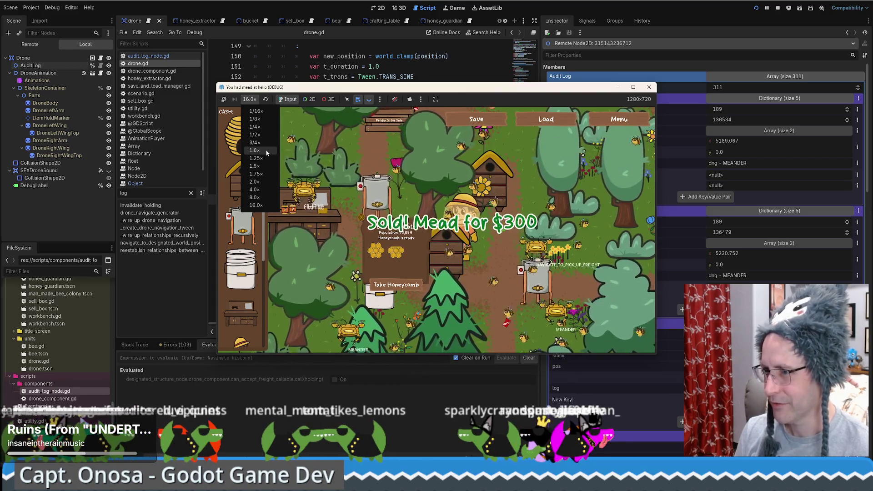
pyautogui.click(509, 115)
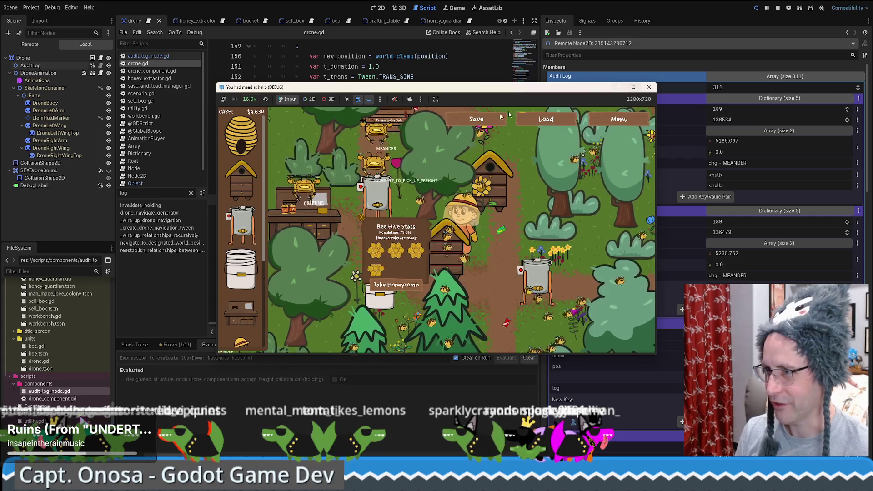
pyautogui.click(435, 100)
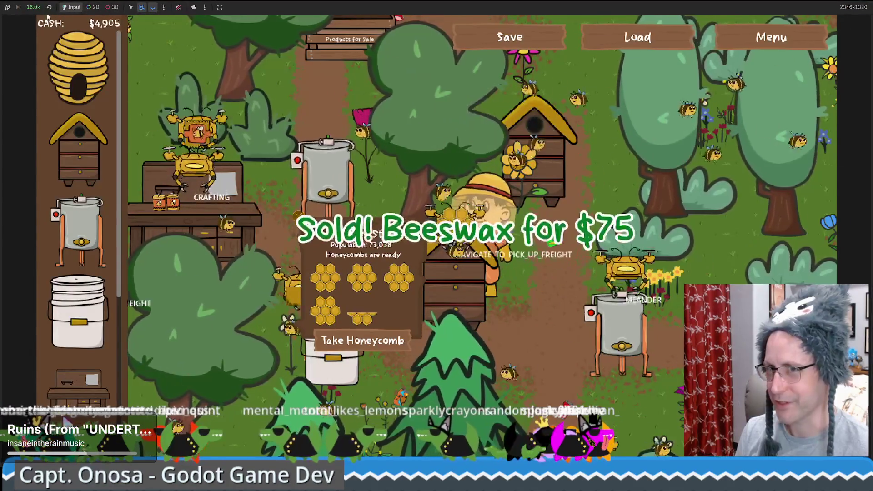
# Reopen the game speed dropdown and return the bee farm game to 1.0× speed
pyautogui.click(34, 7)
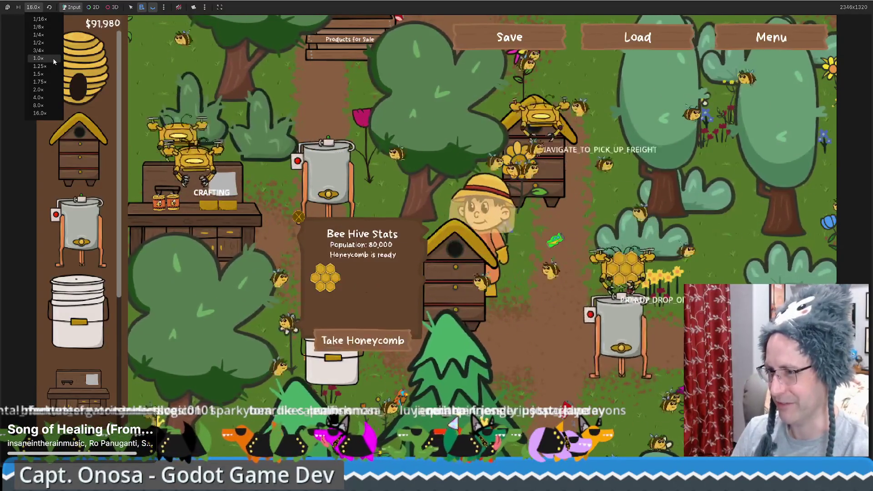
pyautogui.click(52, 58)
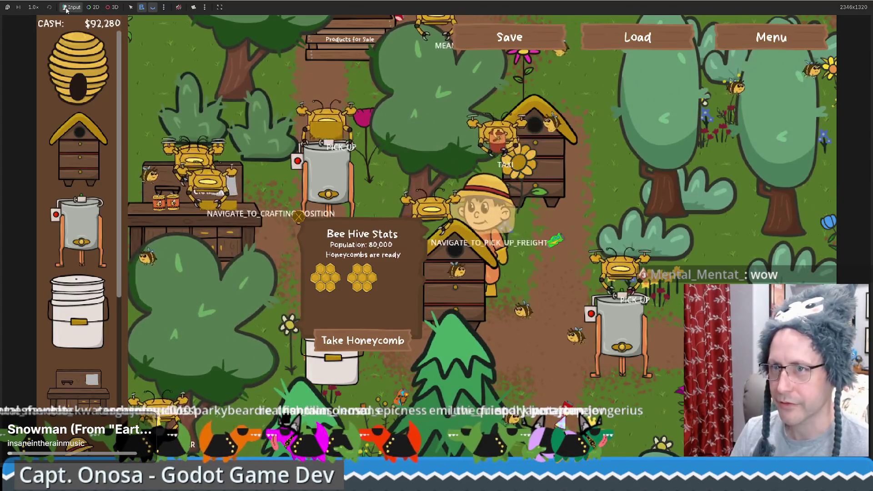
# Switch the running game view to 2D mode and go back to drone.gd in the editor
pyautogui.click(93, 6)
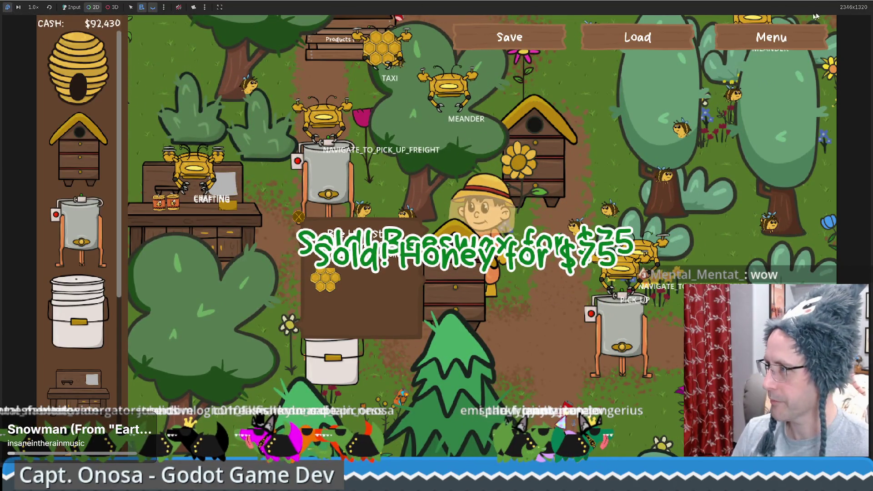
pyautogui.hotkey('alt', 'Tab')
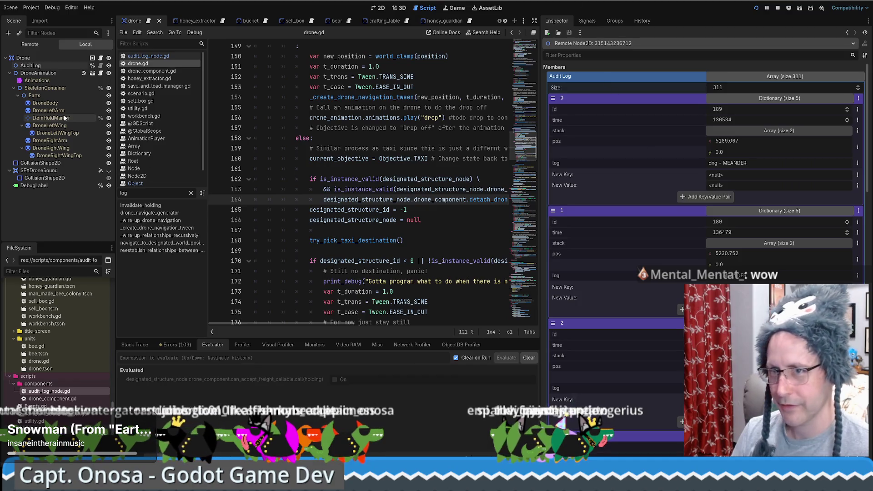
pyautogui.click(30, 44)
pyautogui.scroll(-5, 70, 191)
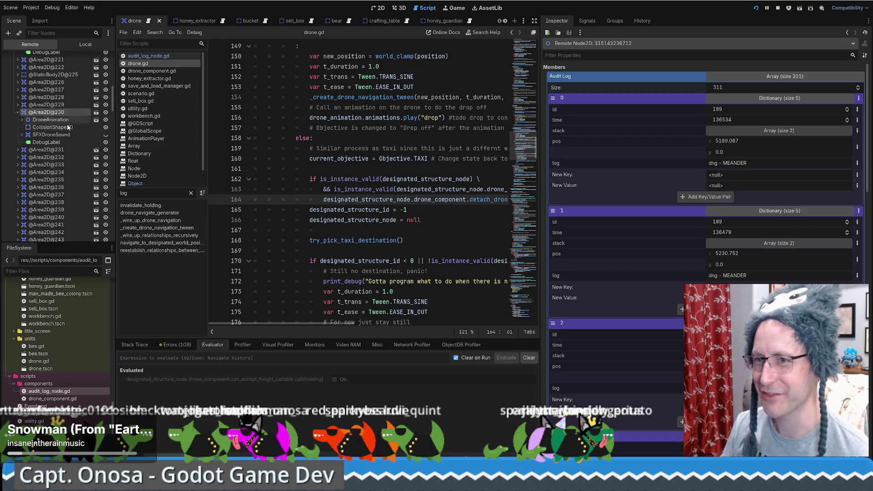
pyautogui.scroll(-15, 658, 277)
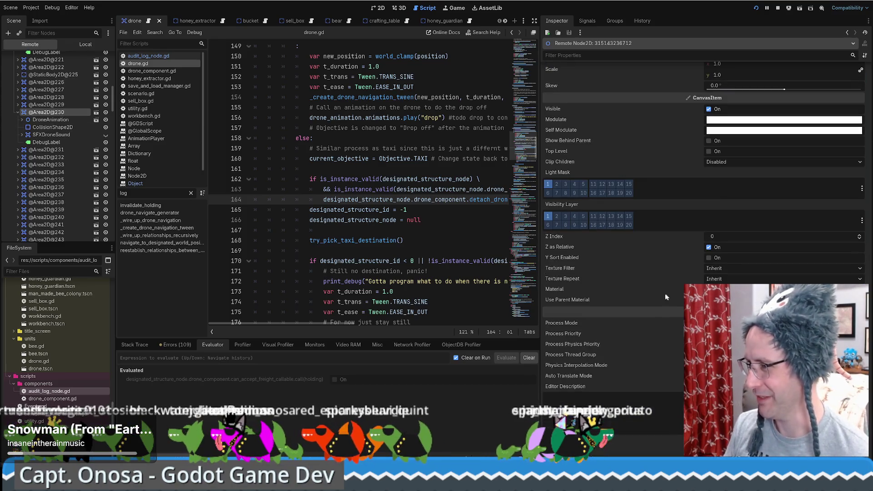
pyautogui.scroll(15, 666, 297)
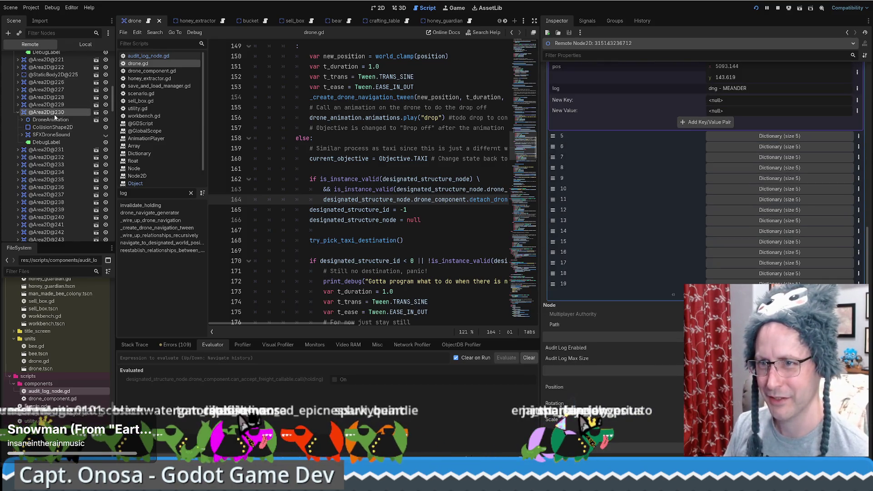
pyautogui.scroll(5, 698, 113)
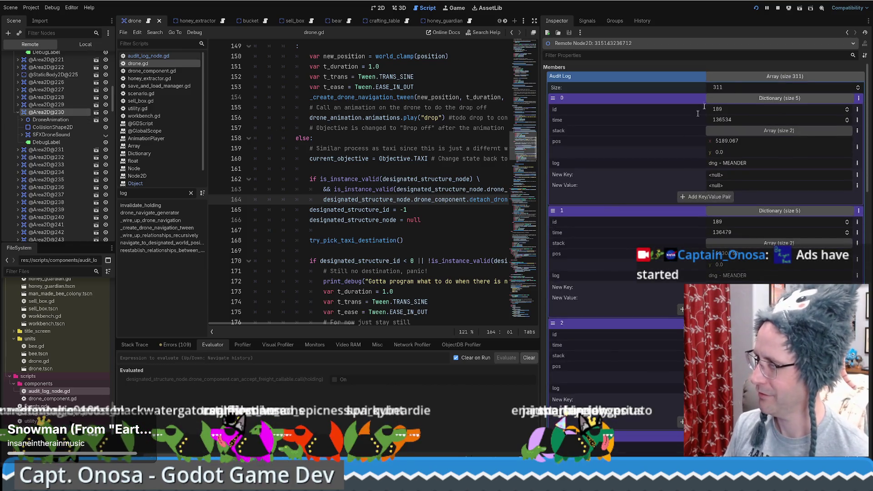
pyautogui.click(743, 78)
pyautogui.click(86, 44)
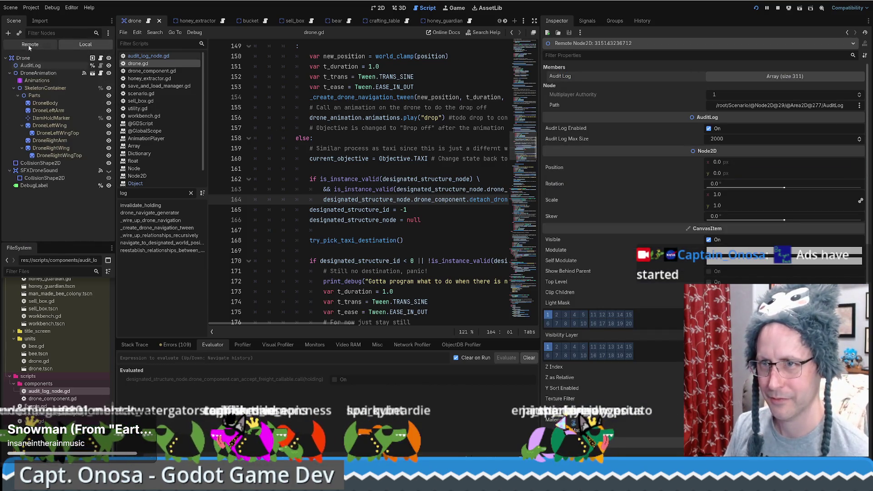
pyautogui.click(29, 45)
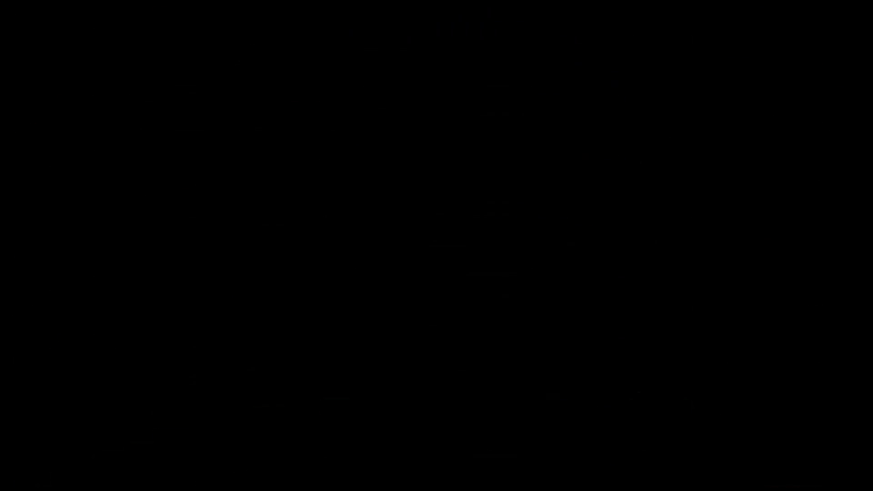
# Widen the script area and remove the breakpoint from line 164 of drone.gd
pyautogui.moveTo(635, 153); pyautogui.dragTo(696, 154)
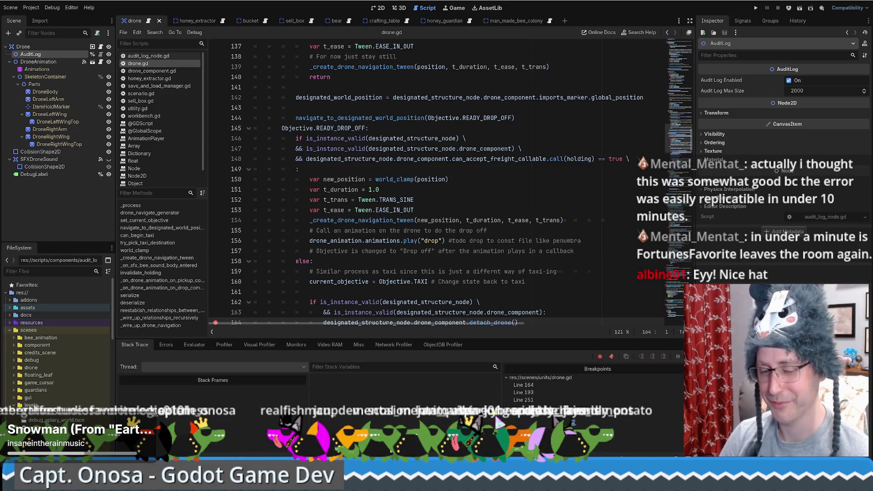
pyautogui.scroll(-6, 274, 171)
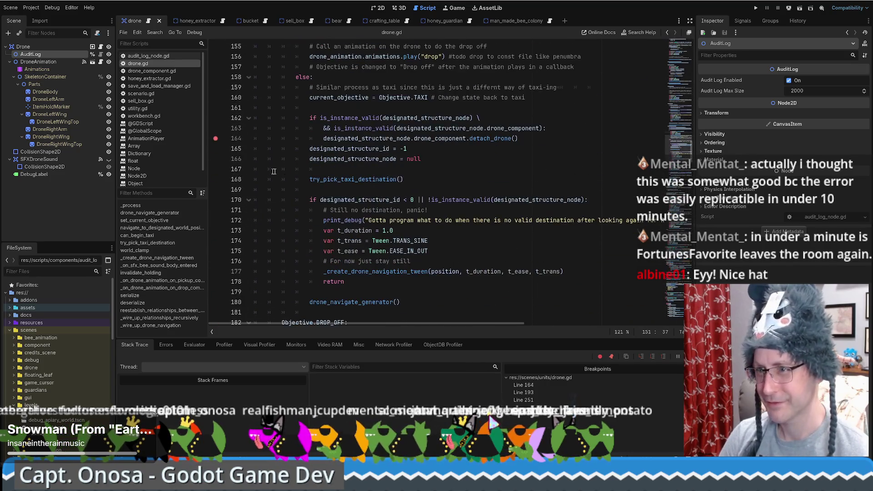
pyautogui.click(215, 138)
pyautogui.scroll(7, 506, 160)
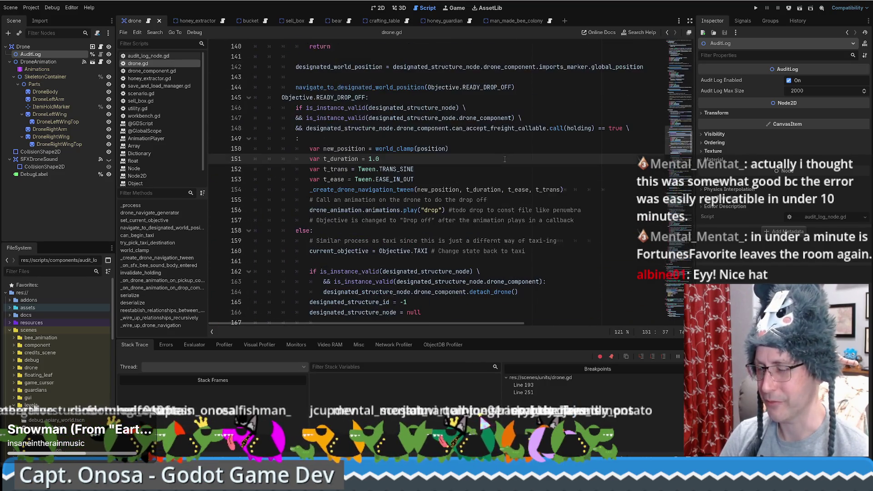
pyautogui.scroll(-4, 506, 160)
pyautogui.scroll(-2, 506, 160)
pyautogui.moveTo(518, 169)
pyautogui.mouseDown()
pyautogui.moveTo(272, 159)
pyautogui.moveTo(257, 169)
pyautogui.moveTo(271, 169)
pyautogui.moveTo(210, 168)
pyautogui.mouseUp()
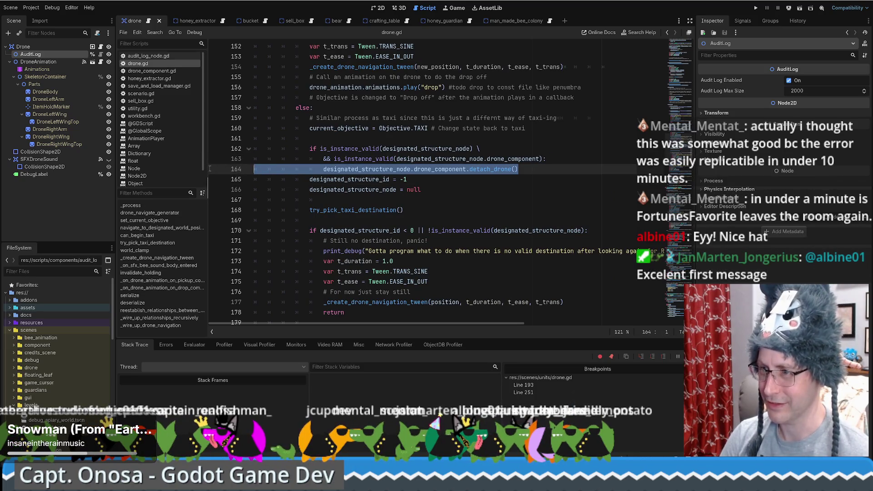
# Select detach_drone on line 164, then open audit_log_node.gd at its 2000 max size value
pyautogui.click(538, 171)
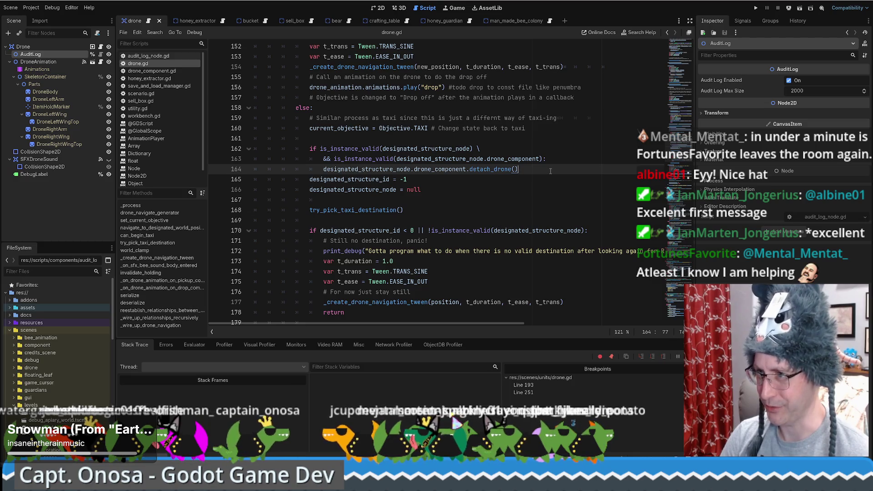
pyautogui.hotkey('shift', 'Home')
pyautogui.hotkey('shift', 'Home')
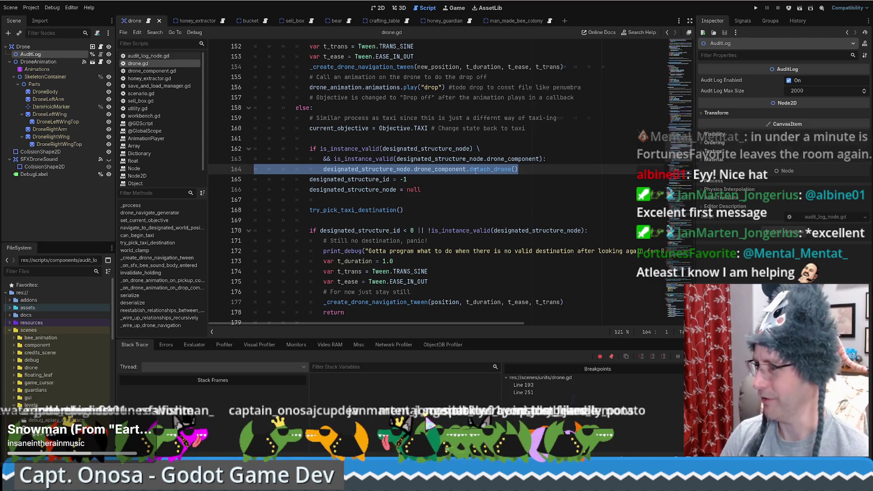
pyautogui.doubleClick(495, 169)
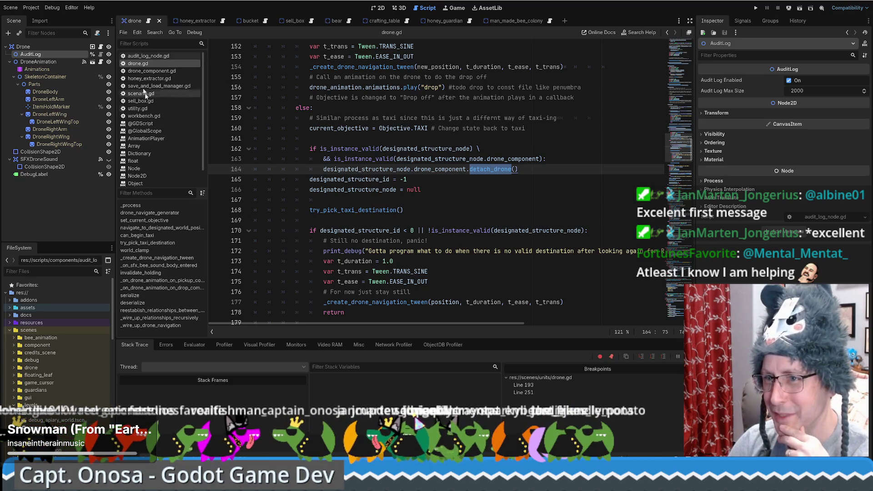
pyautogui.click(142, 56)
pyautogui.click(406, 87)
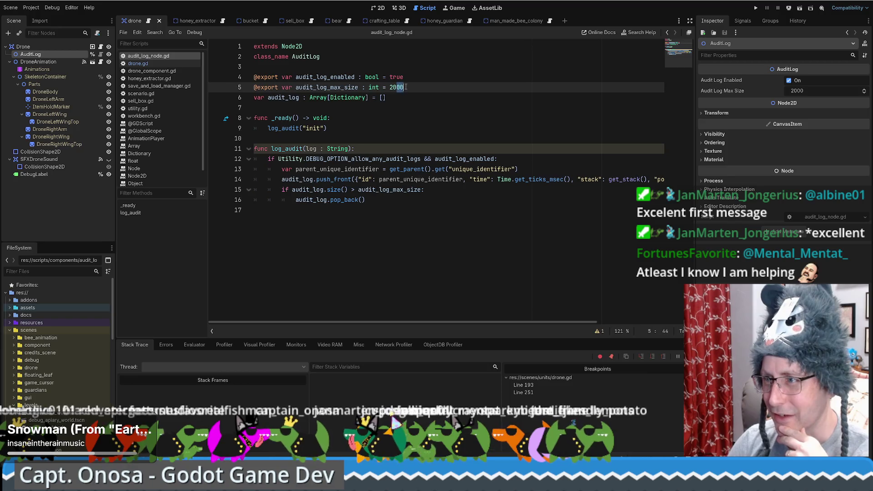
# Change audit_log_max_size from 2000 to 100, save audit_log_node.gd, and go back to drone.gd
pyautogui.doubleClick(400, 87)
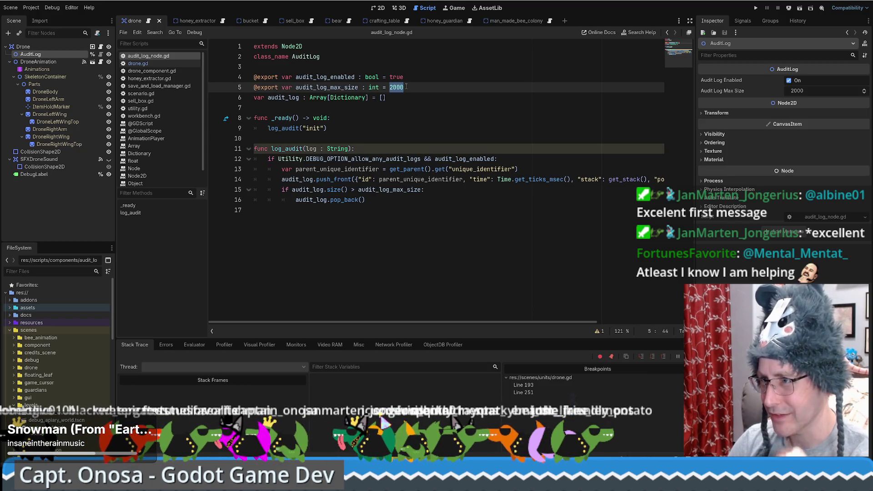
pyautogui.click(405, 87)
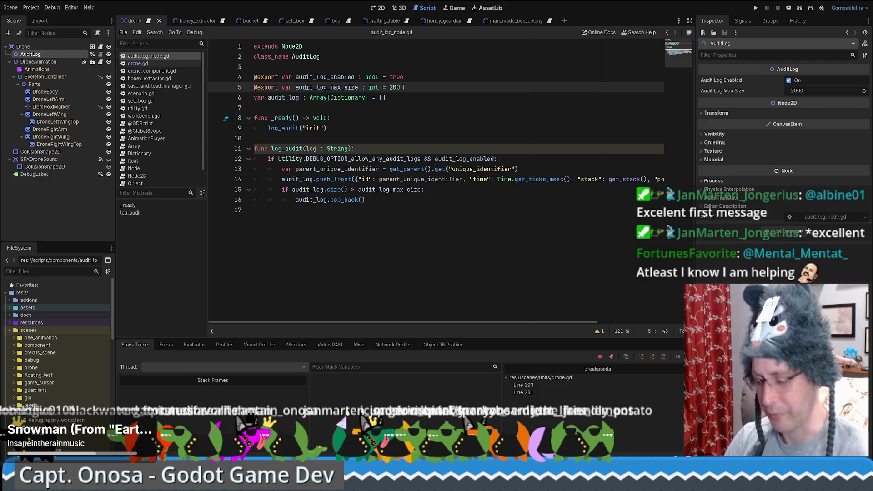
pyautogui.hotkey('ctrl', 's')
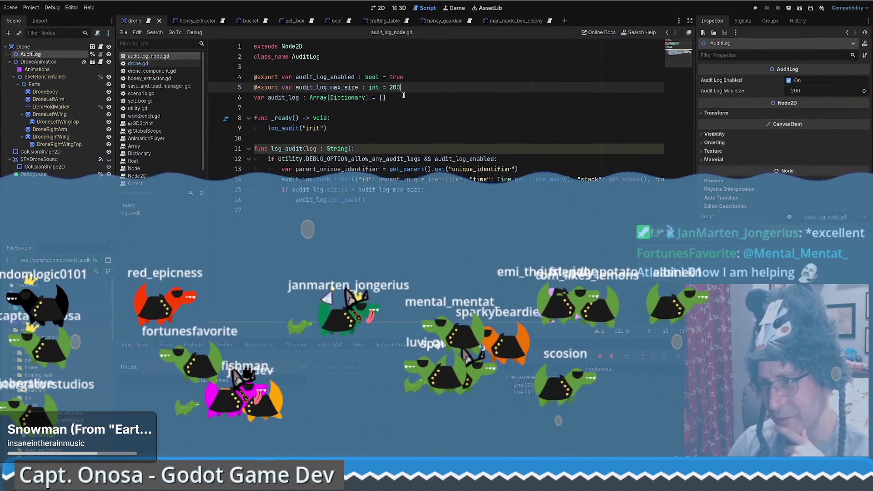
pyautogui.press('Left')
pyautogui.press('Left')
pyautogui.press('BackSpace')
pyautogui.write('1')
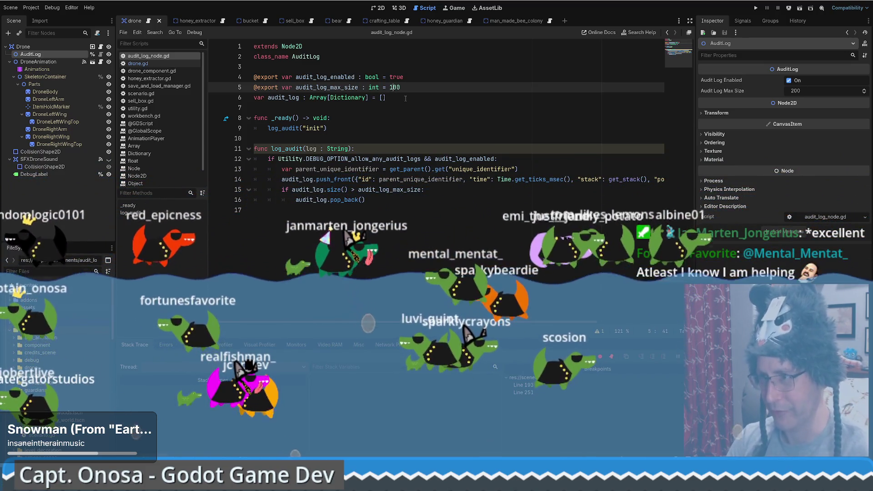
pyautogui.hotkey('ctrl', 's')
pyautogui.press('End')
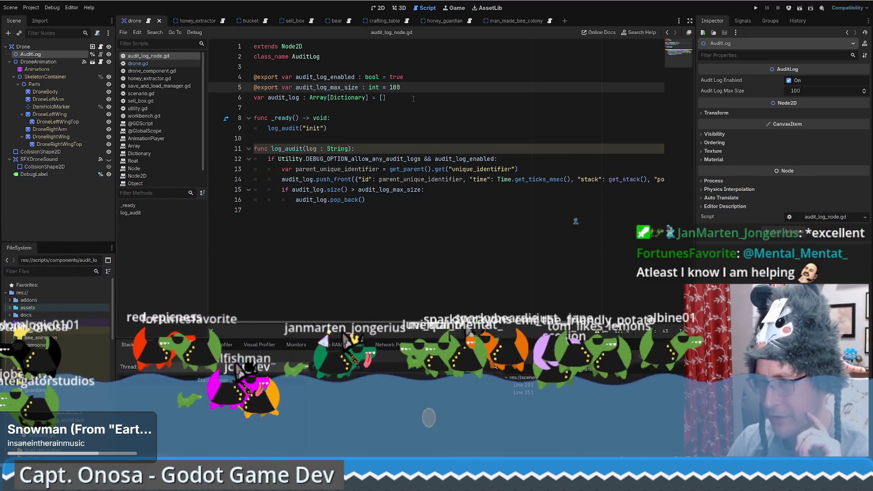
pyautogui.hotkey('alt', 'Left')
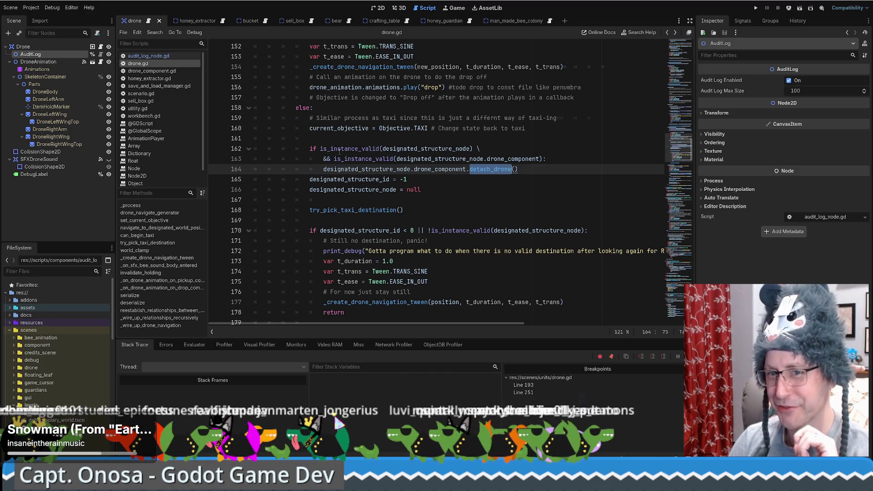
pyautogui.scroll(1, 470, 185)
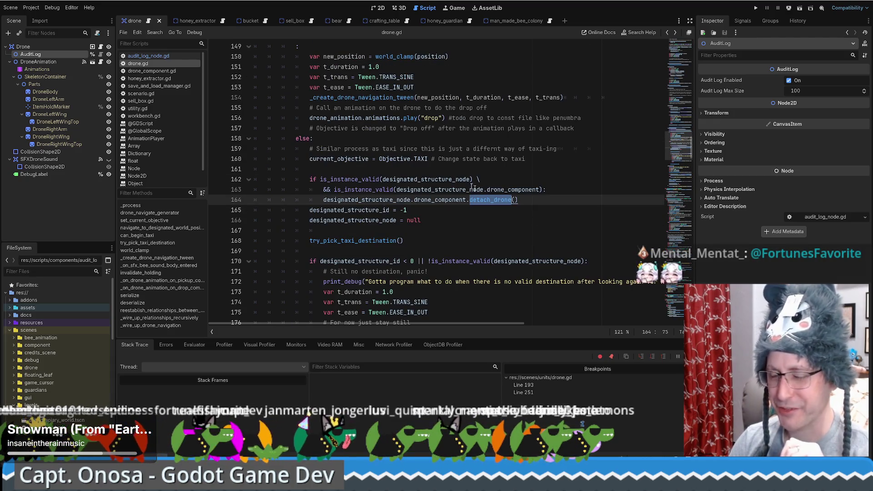
# Glance at audit_log_node.gd, then put a breakpoint on drone.gd line 164's detach_drone() call
pyautogui.scroll(4, 474, 188)
pyautogui.scroll(-5, 527, 192)
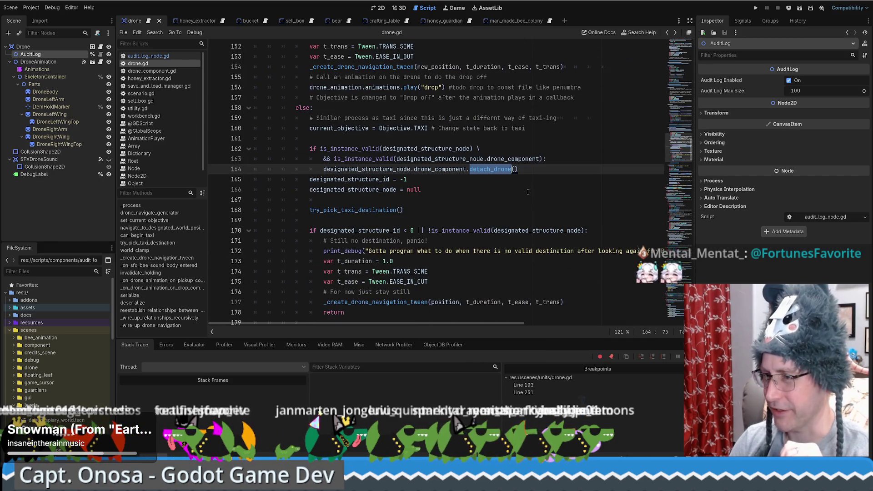
pyautogui.scroll(1, 529, 182)
pyautogui.click(530, 171)
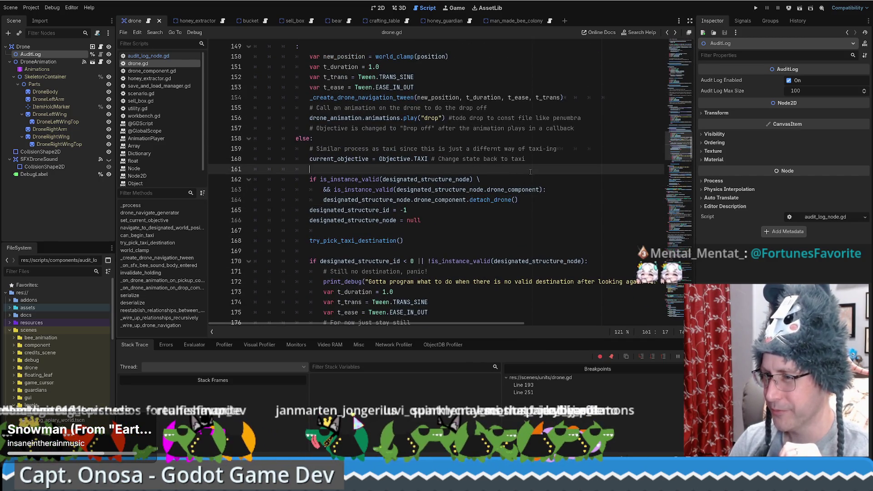
pyautogui.scroll(1, 530, 171)
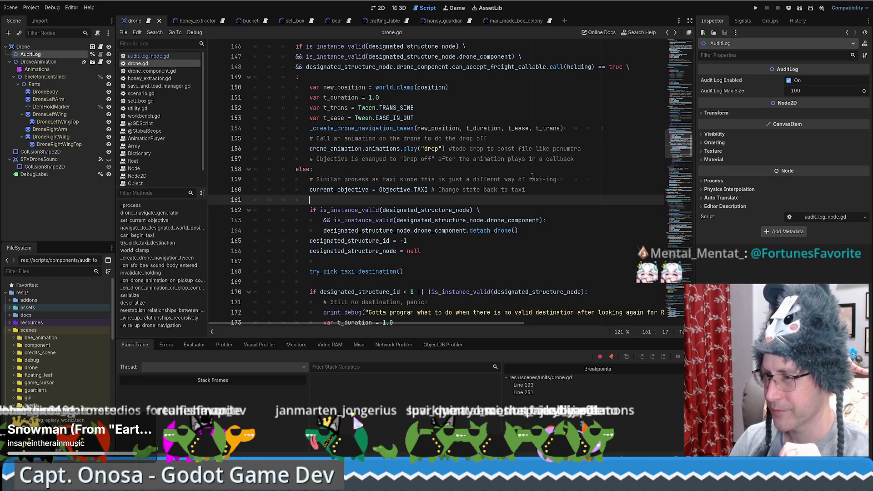
pyautogui.scroll(10, 531, 176)
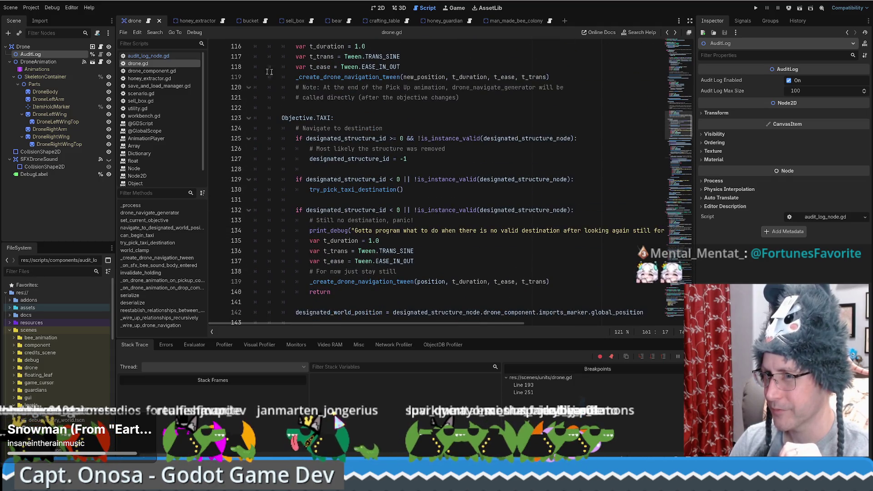
pyautogui.click(148, 56)
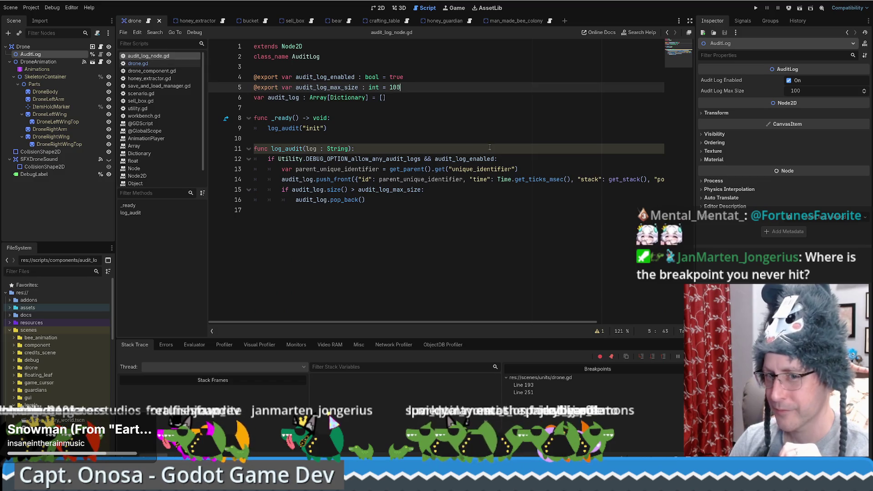
pyautogui.hotkey('alt', 'Left')
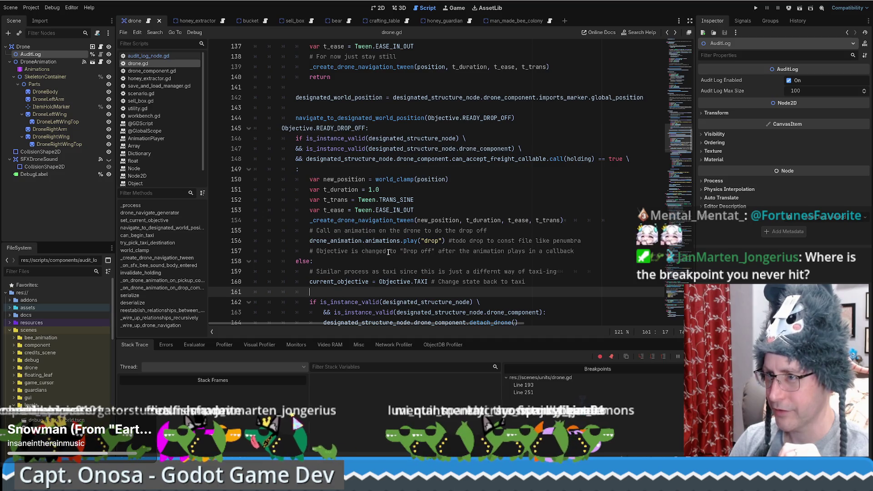
pyautogui.hotkey('alt', 'Left')
pyautogui.scroll(-4, 383, 241)
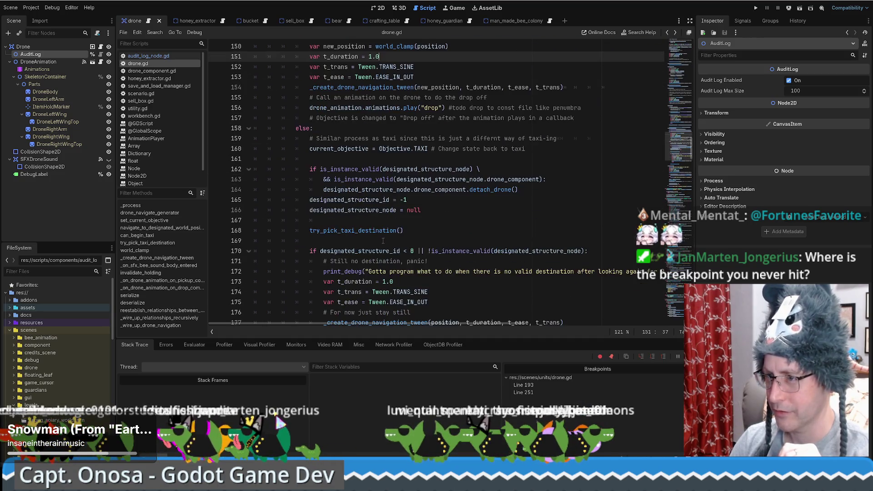
pyautogui.click(216, 190)
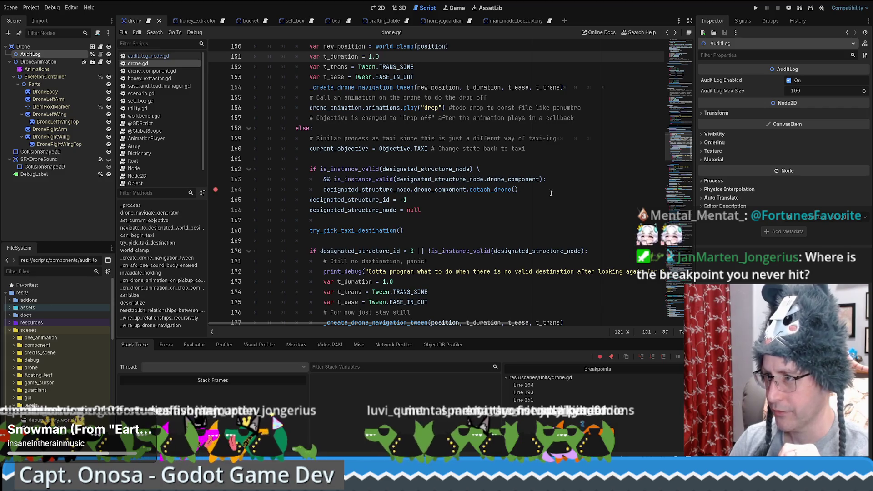
# Remove the line-164 breakpoint and select the detach_drone() call text on that line
pyautogui.moveTo(236, 190)
pyautogui.mouseDown()
pyautogui.moveTo(218, 179)
pyautogui.moveTo(186, 185)
pyautogui.mouseUp()
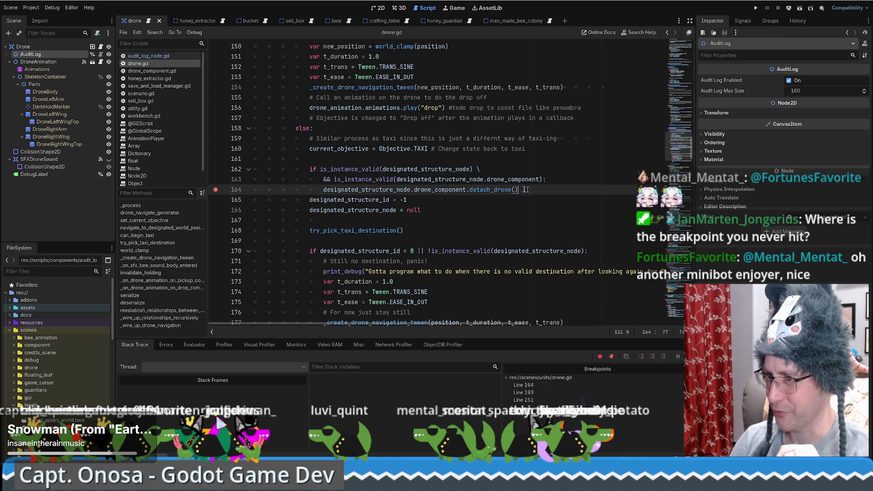
pyautogui.moveTo(519, 189); pyautogui.dragTo(324, 189)
pyautogui.click(324, 189)
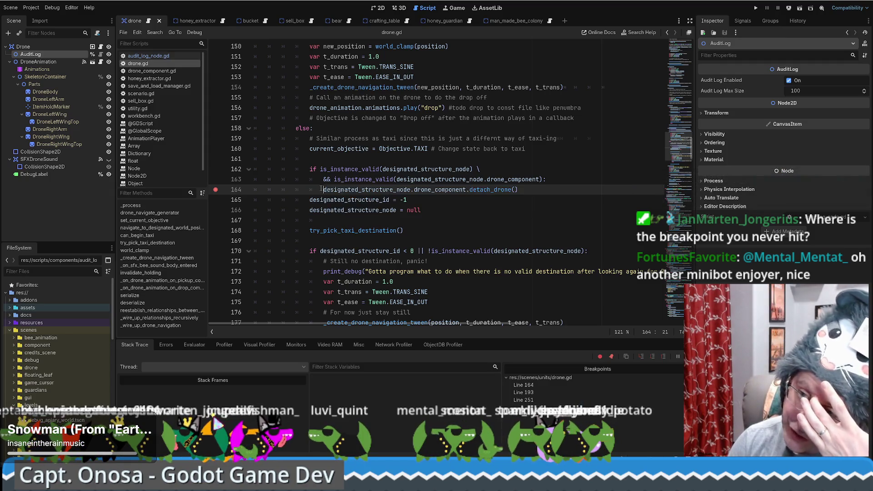
pyautogui.click(216, 190)
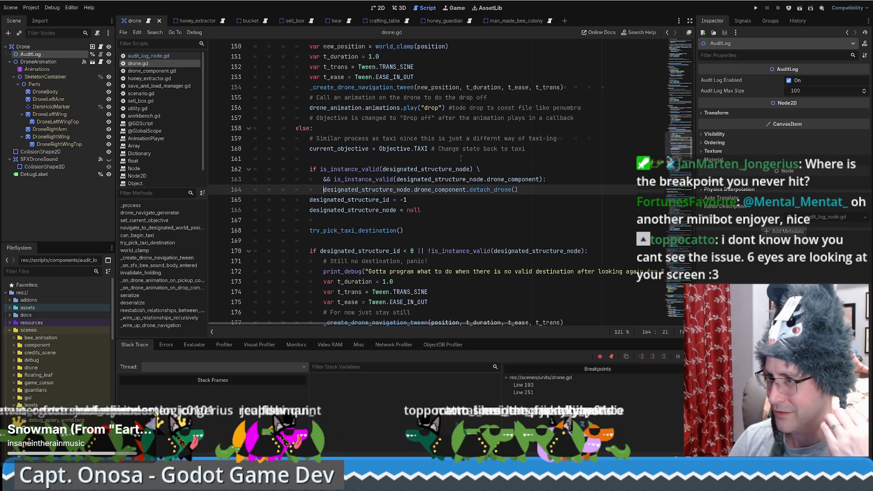
pyautogui.moveTo(532, 190)
pyautogui.mouseDown()
pyautogui.moveTo(320, 179)
pyautogui.moveTo(322, 188)
pyautogui.mouseUp()
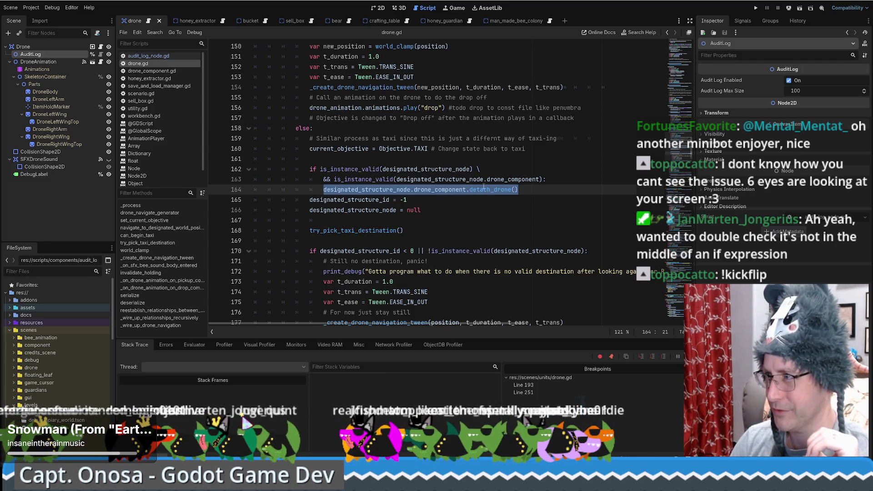
pyautogui.scroll(20, 505, 190)
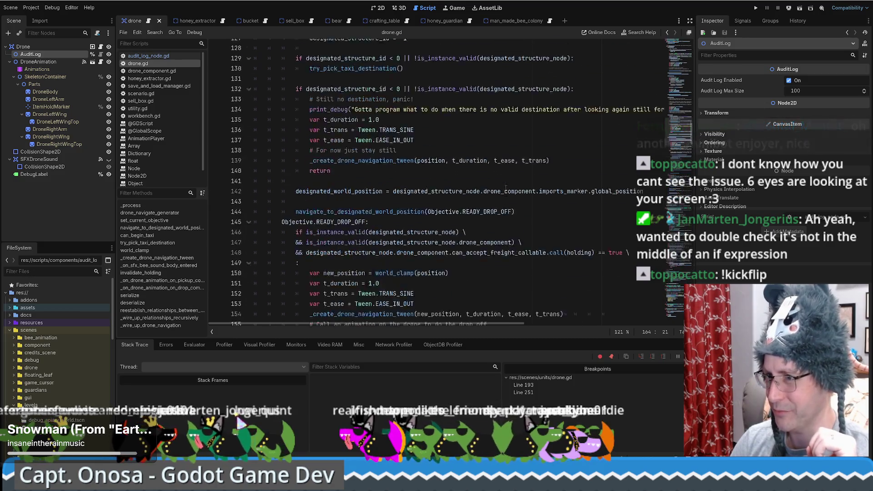
pyautogui.scroll(-1, 454, 171)
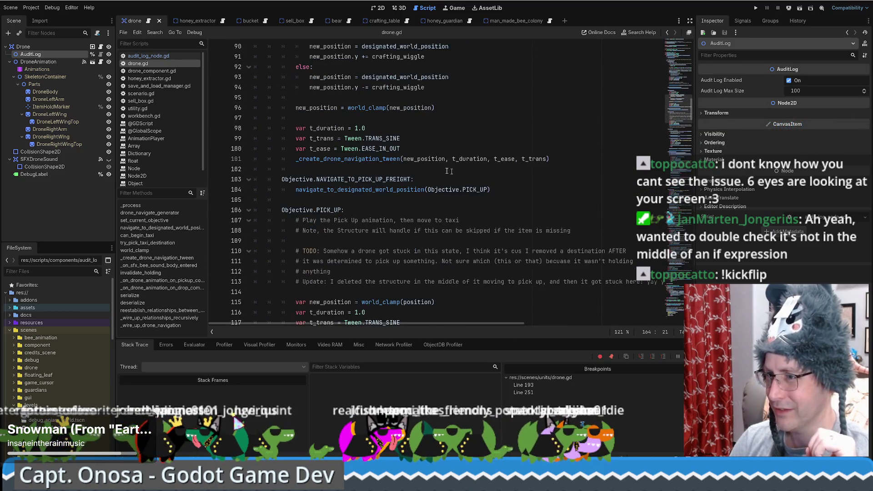
pyautogui.moveTo(309, 190); pyautogui.dragTo(411, 190)
pyautogui.moveTo(313, 220); pyautogui.dragTo(424, 231)
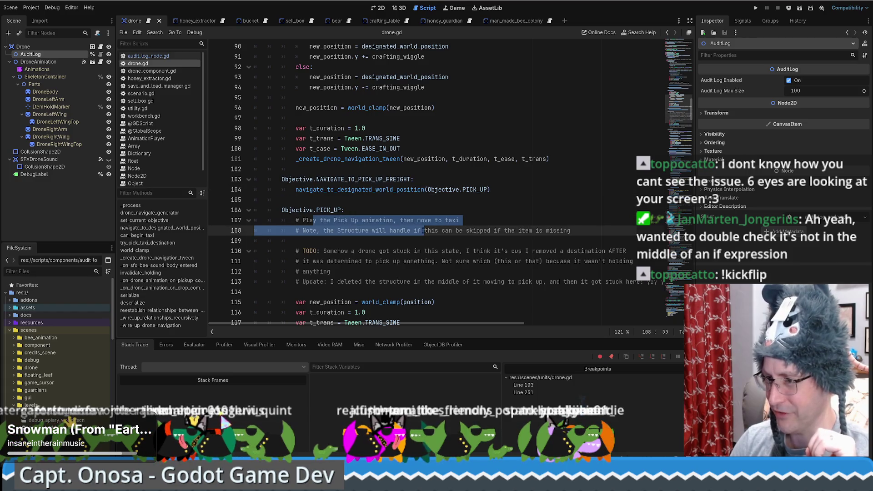
pyautogui.scroll(-7, 420, 230)
pyautogui.scroll(5, 417, 228)
pyautogui.scroll(-1, 423, 223)
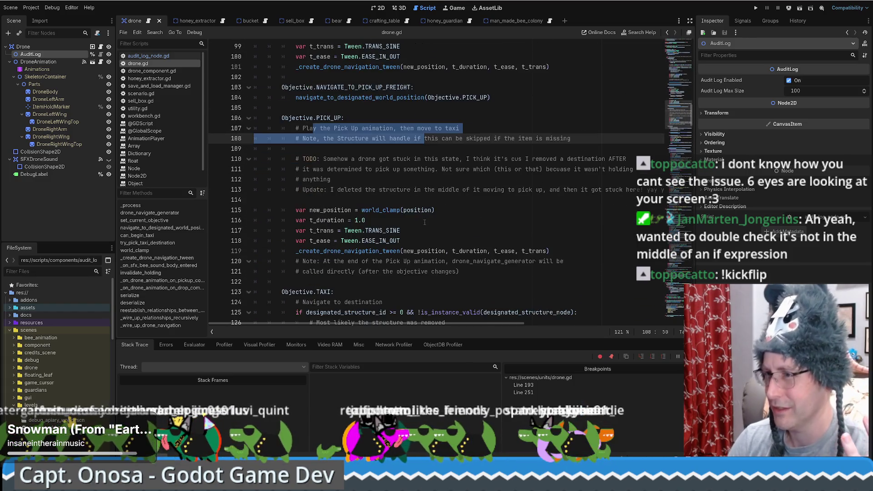
pyautogui.keyDown('ctrl'); pyautogui.click(394, 103); pyautogui.keyUp('ctrl')
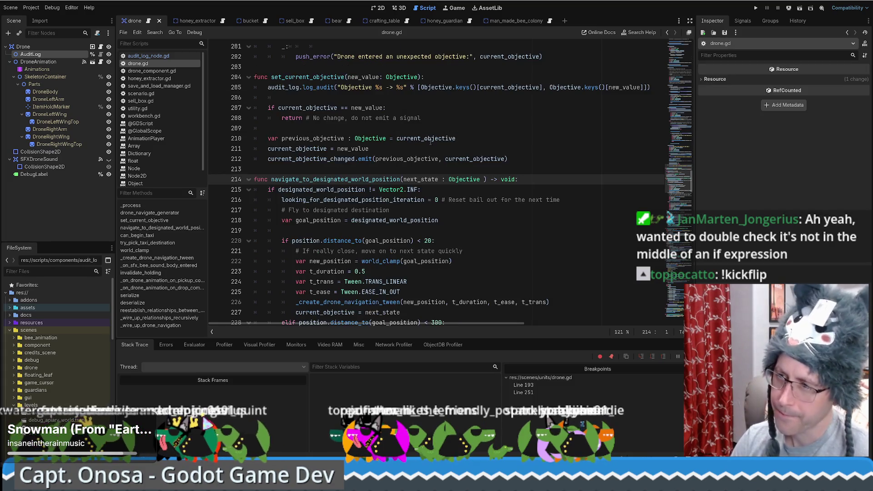
pyautogui.scroll(-3, 477, 180)
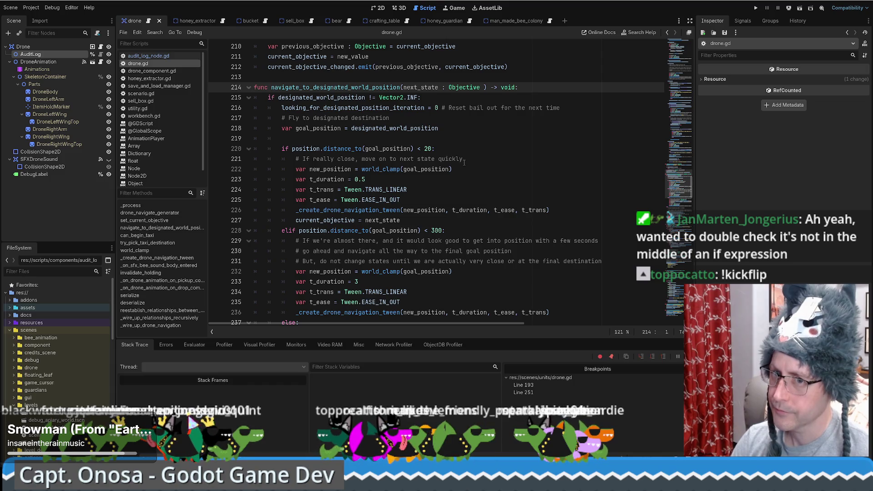
pyautogui.scroll(-14, 468, 163)
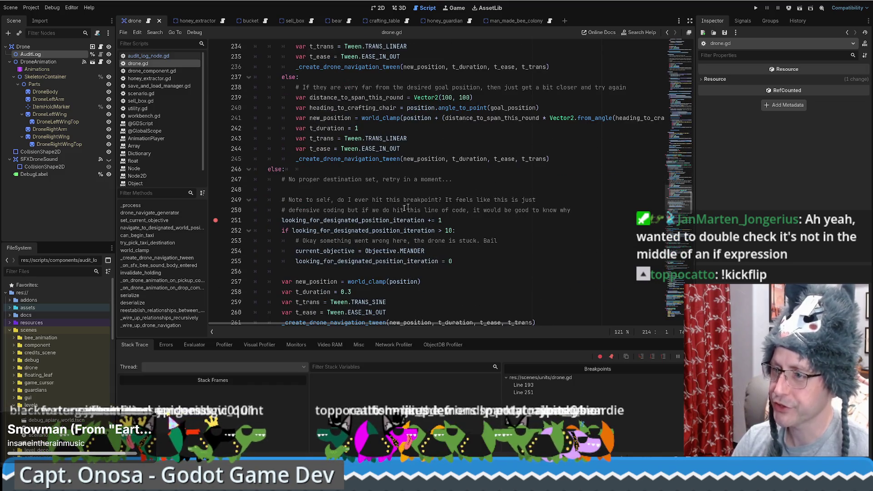
pyautogui.scroll(-3, 389, 213)
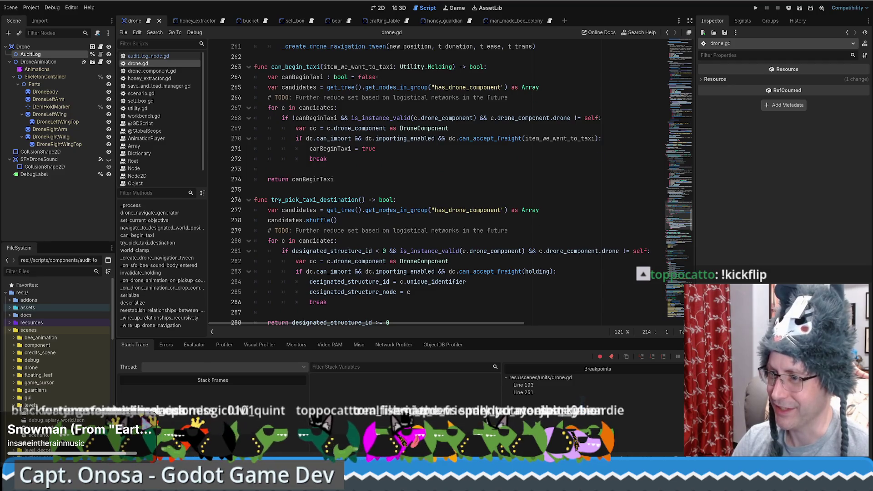
pyautogui.scroll(7, 388, 211)
pyautogui.scroll(2, 363, 218)
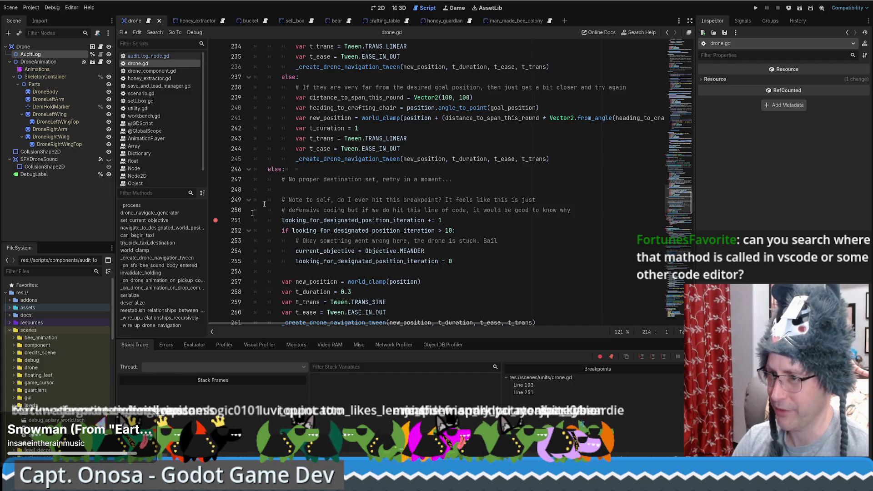
pyautogui.scroll(-5, 347, 200)
pyautogui.scroll(3, 447, 234)
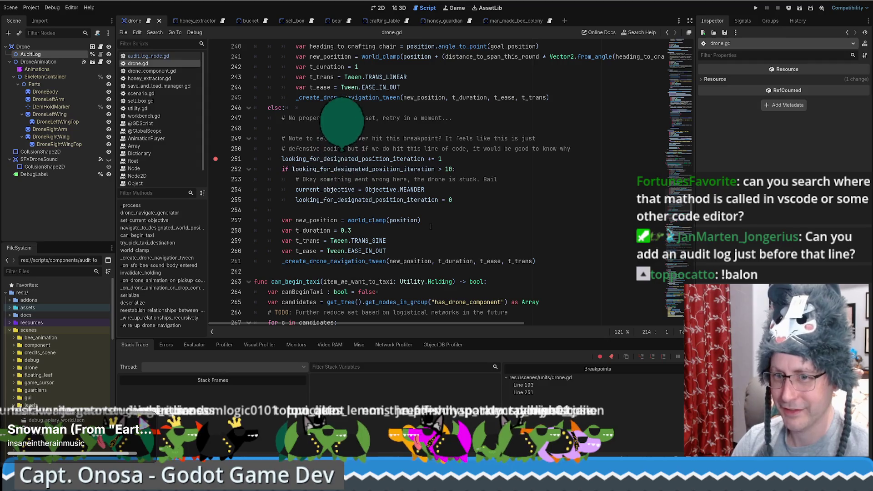
pyautogui.scroll(20, 426, 225)
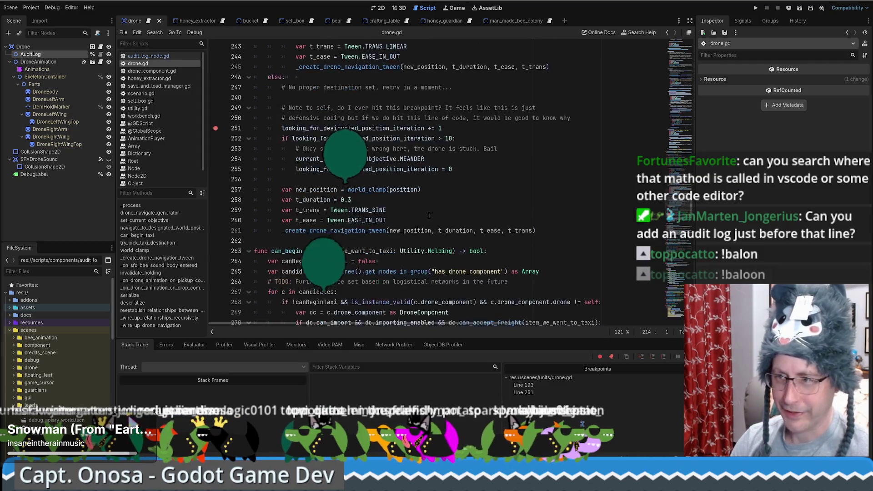
pyautogui.scroll(-15, 426, 224)
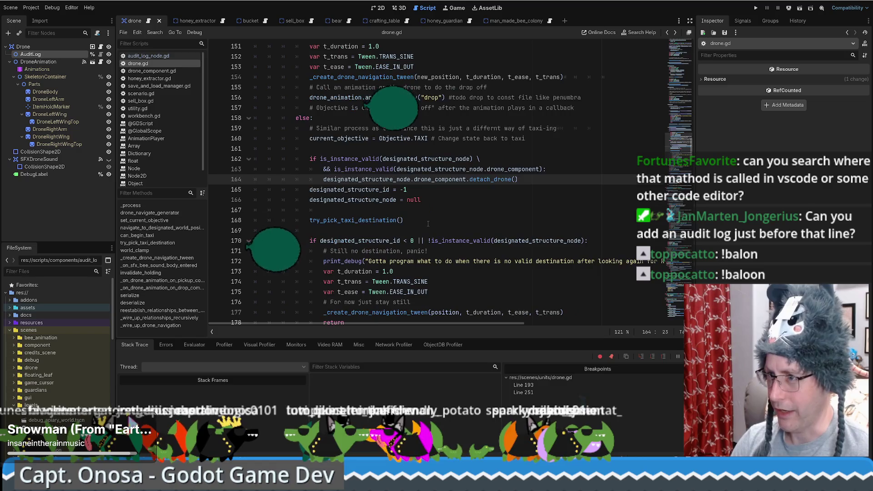
pyautogui.scroll(5, 500, 191)
pyautogui.click(556, 168)
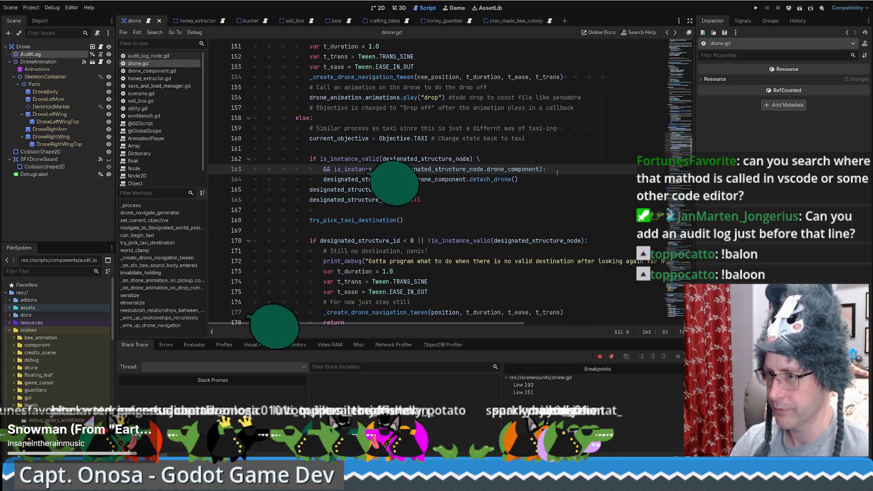
pyautogui.press('Return')
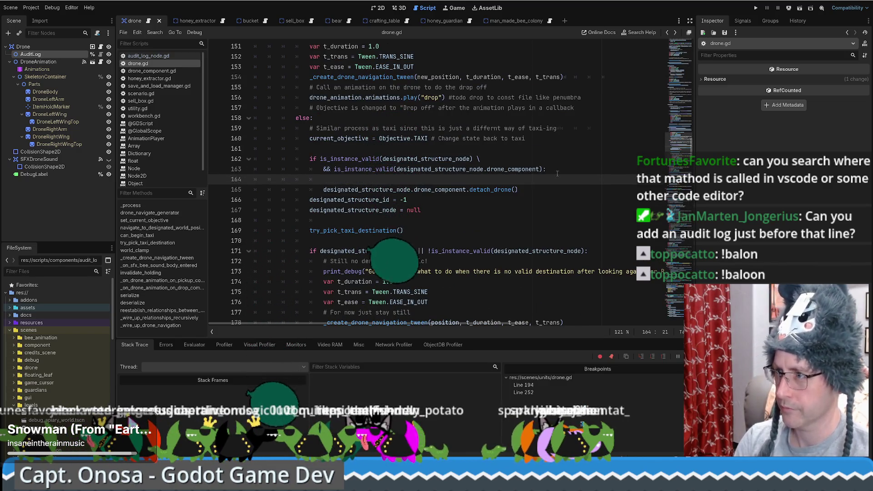
pyautogui.press('Tab')
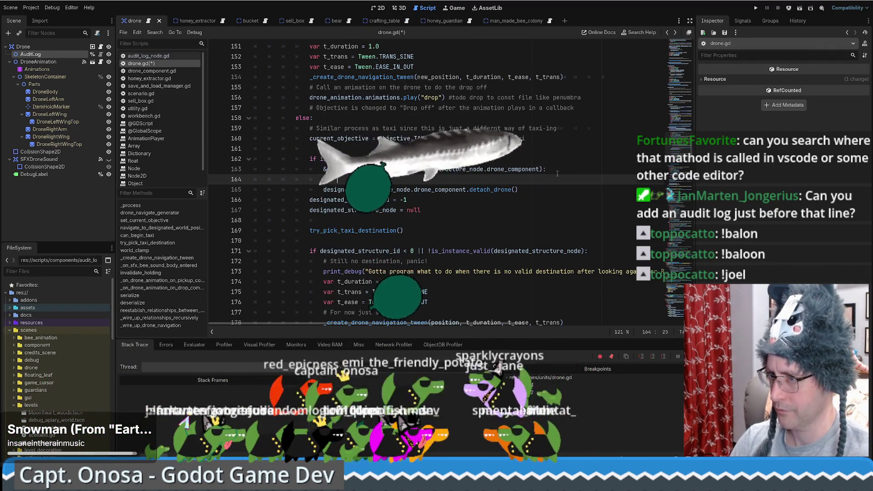
pyautogui.press('BackSpace')
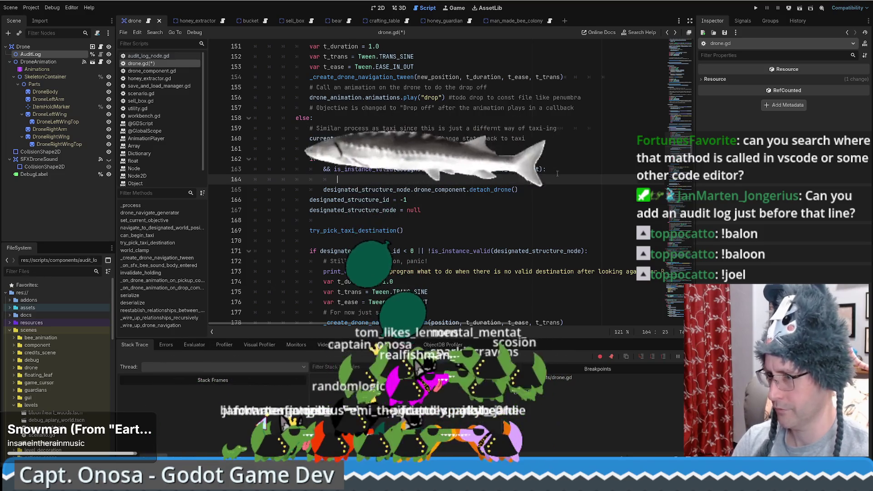
pyautogui.press('BackSpace')
pyautogui.press('BackSpace')
pyautogui.press('BackSpace')
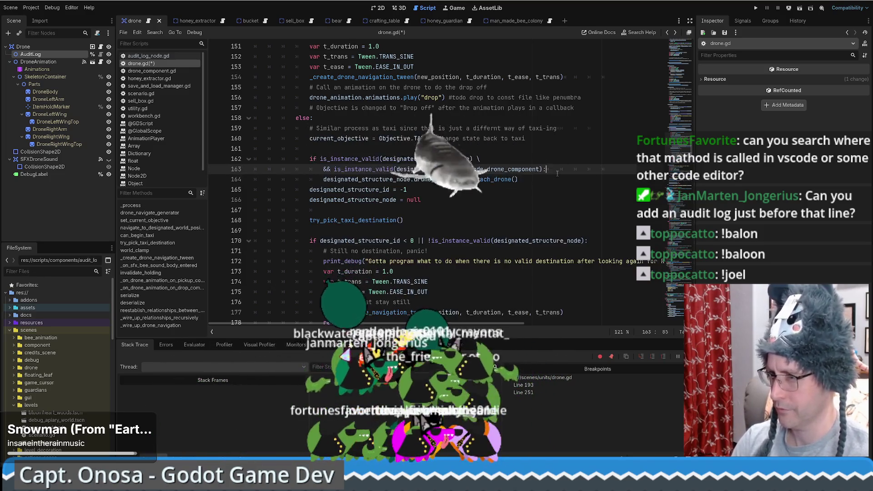
pyautogui.click(311, 179)
pyautogui.press('BackSpace')
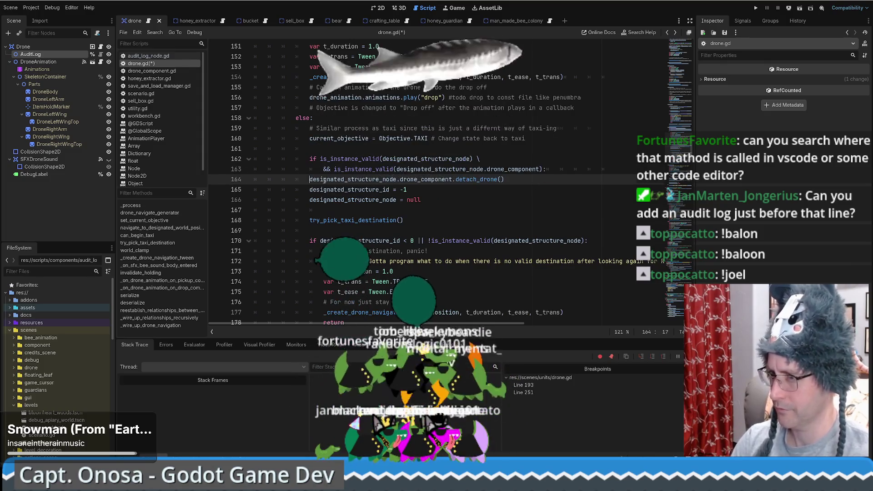
pyautogui.press('Return')
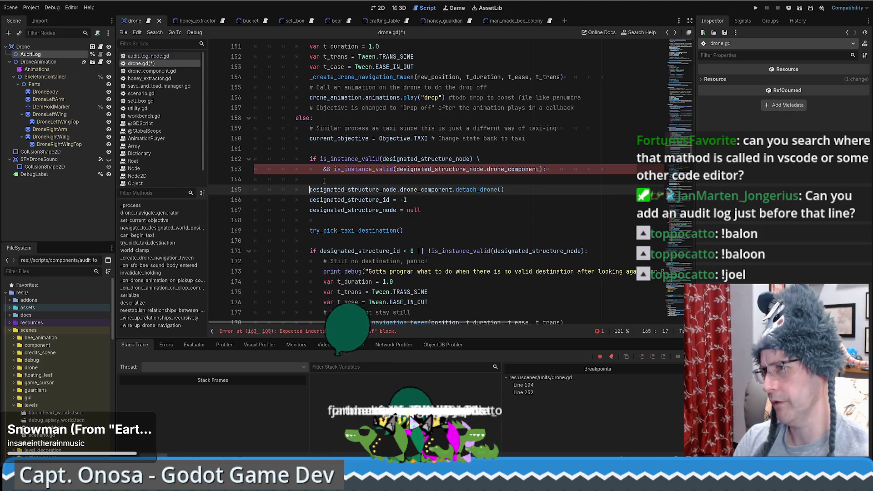
pyautogui.hotkey('ctrl', 'z')
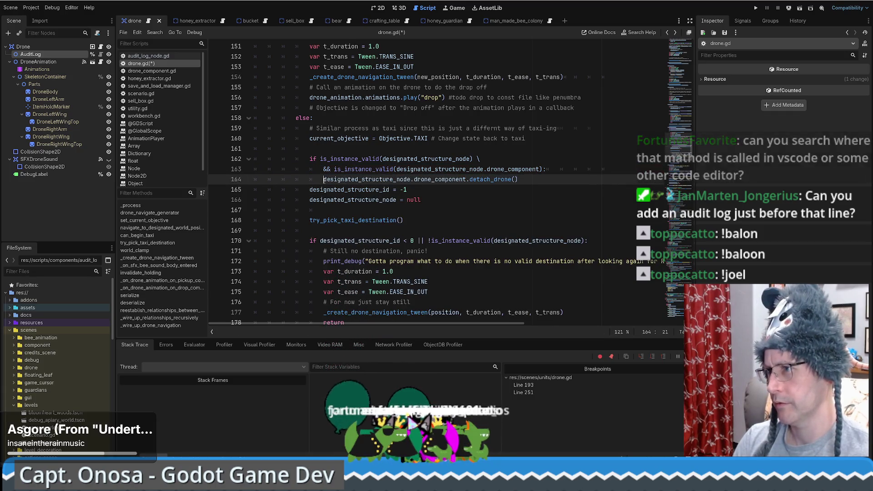